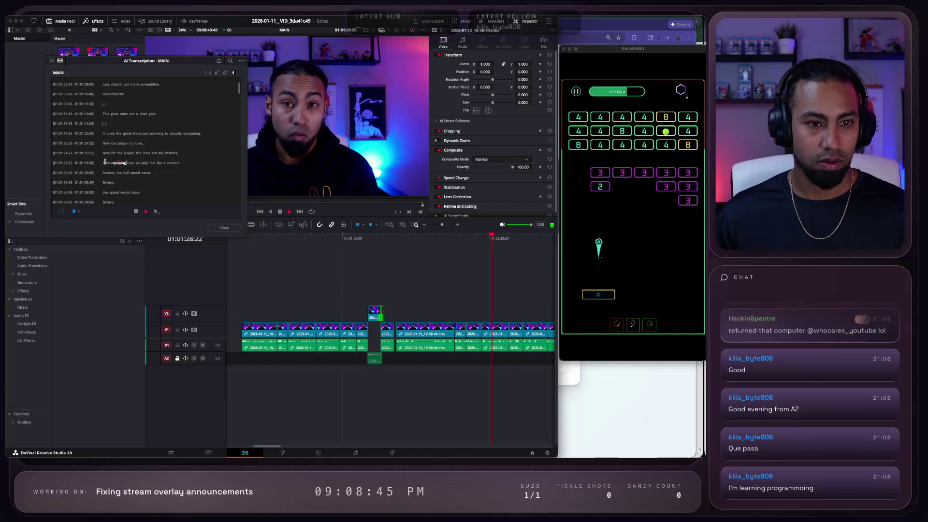
# Step: Stop playback at 'Now' and select the transcript line 'Now for the player, the runs actually matters.'
pyautogui.click(106, 163)
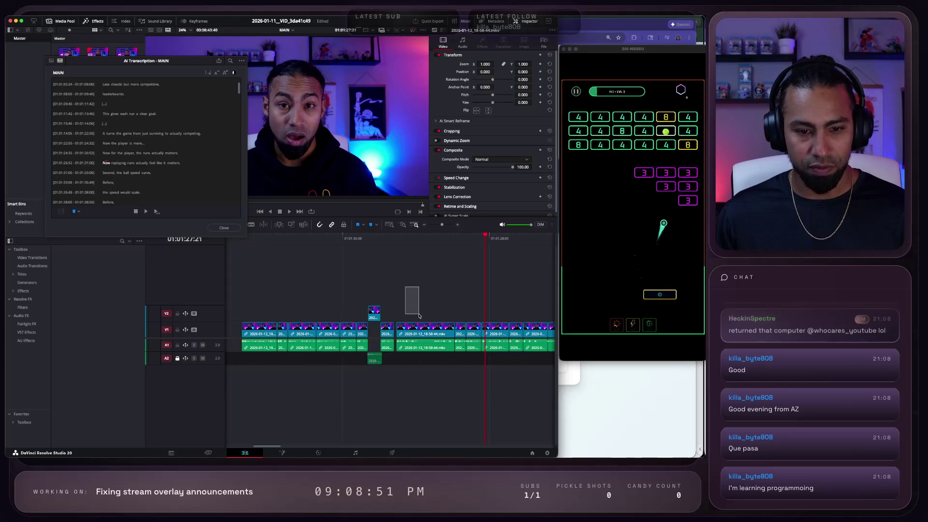
pyautogui.click(196, 154)
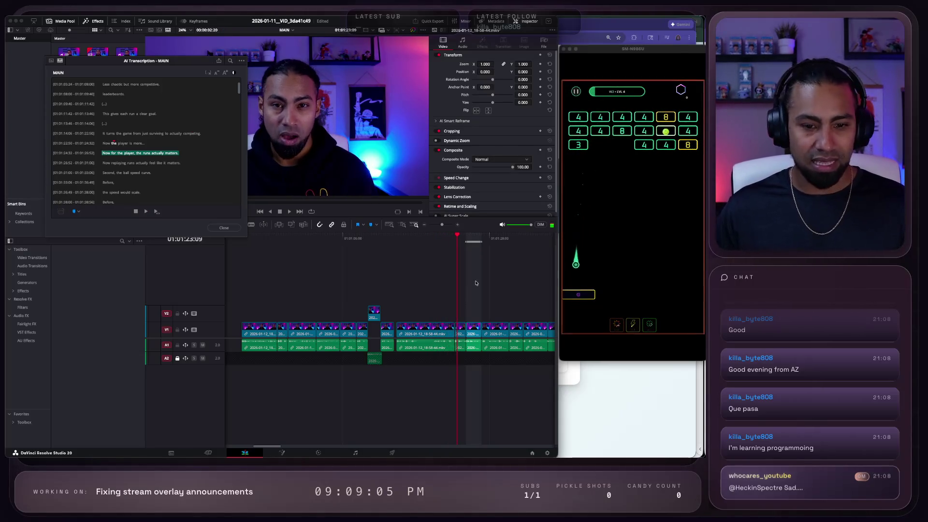
# Step: Review the timeline from 01:01:20:07, stopping playback at 01:01:23:07
pyautogui.click(437, 236)
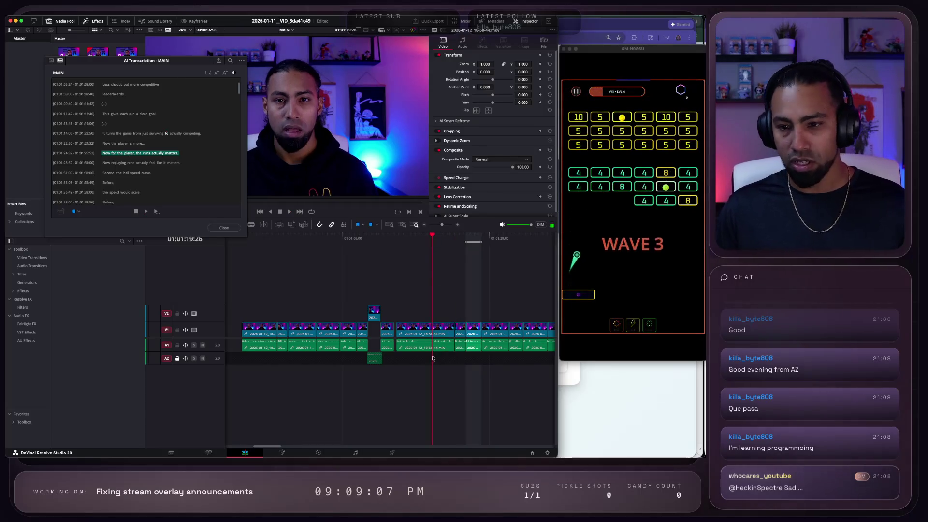
pyautogui.hscroll(3, 381, 358)
pyautogui.hscroll(-5, 381, 358)
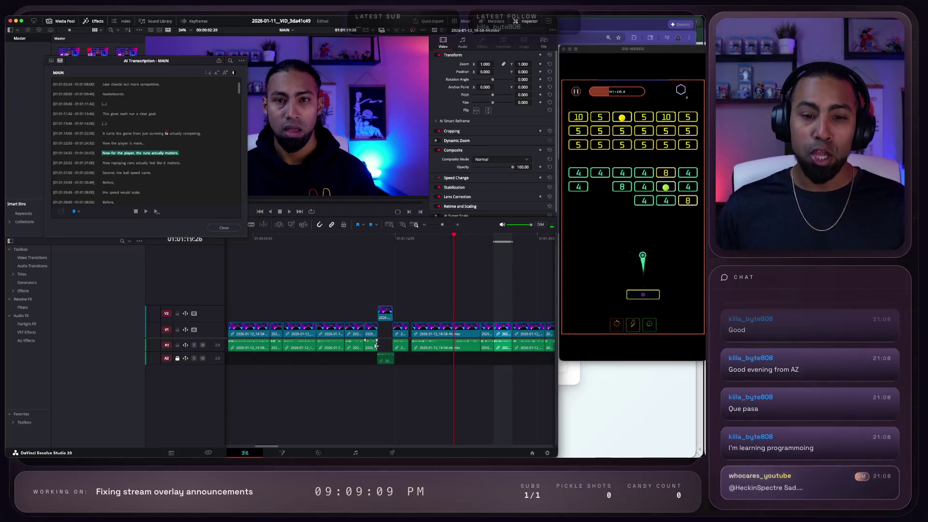
pyautogui.scroll(6, 457, 335)
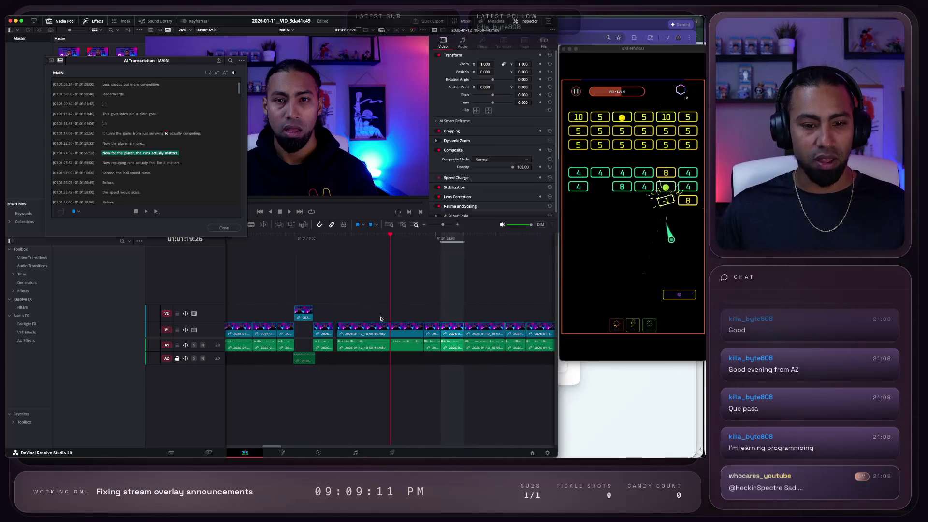
pyautogui.scroll(-1, 381, 319)
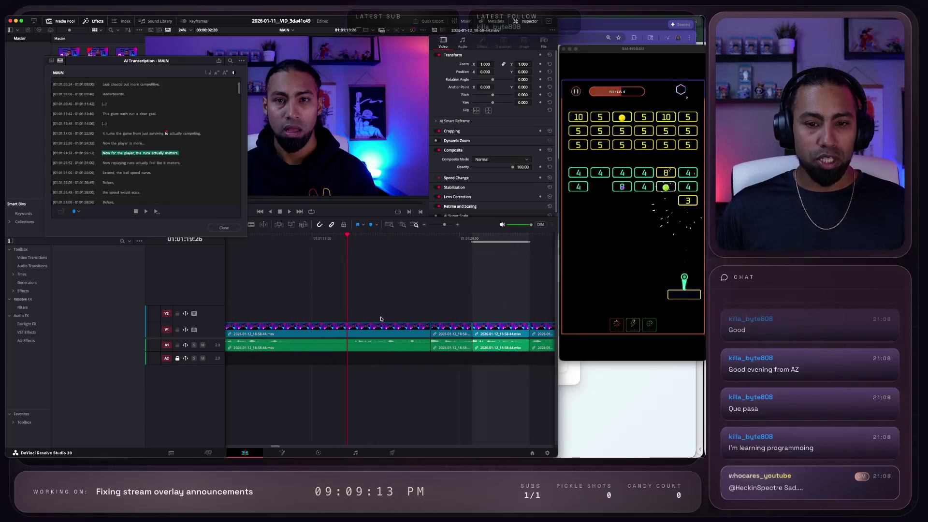
pyautogui.scroll(-1, 366, 272)
pyautogui.hscroll(-5, 366, 272)
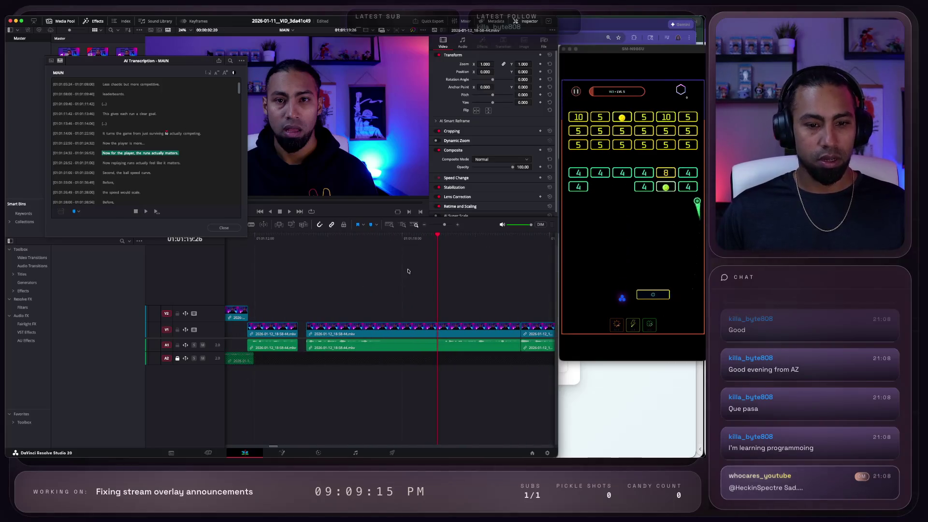
pyautogui.hscroll(5, 415, 318)
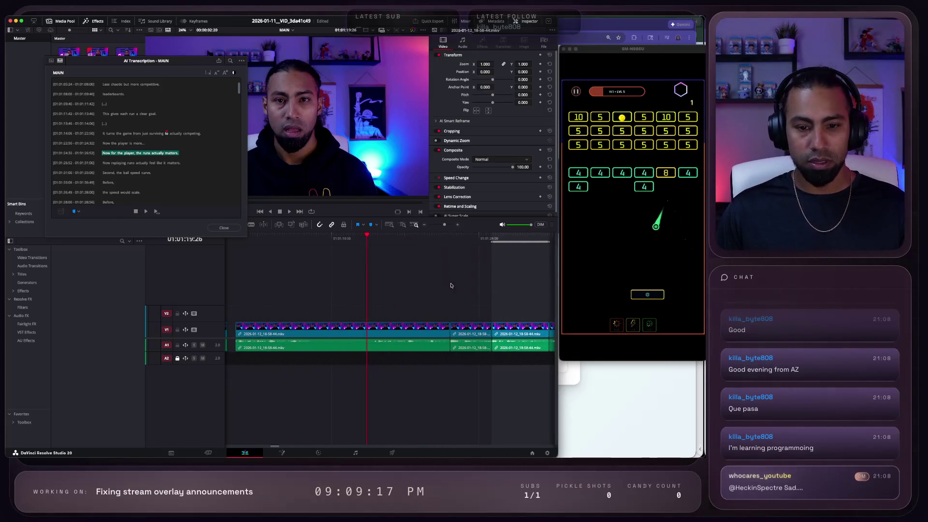
pyautogui.press('space')
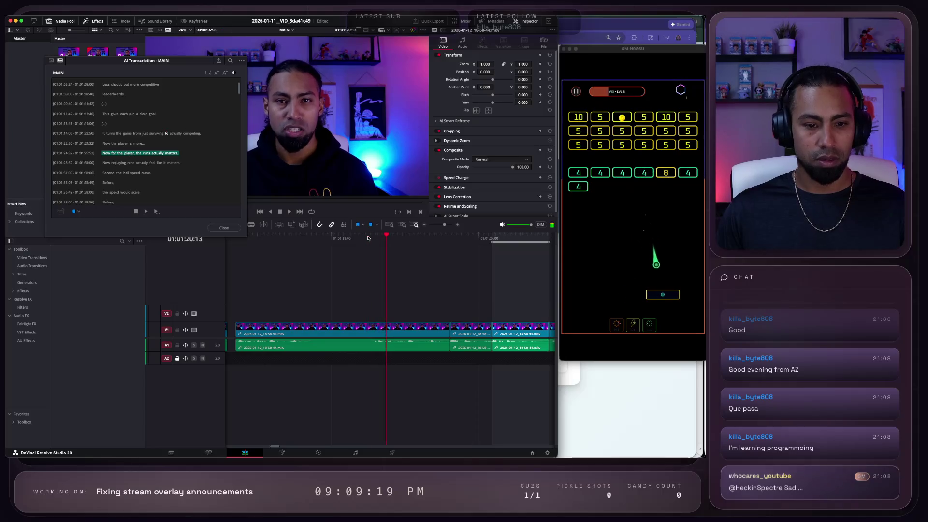
pyautogui.click(367, 238)
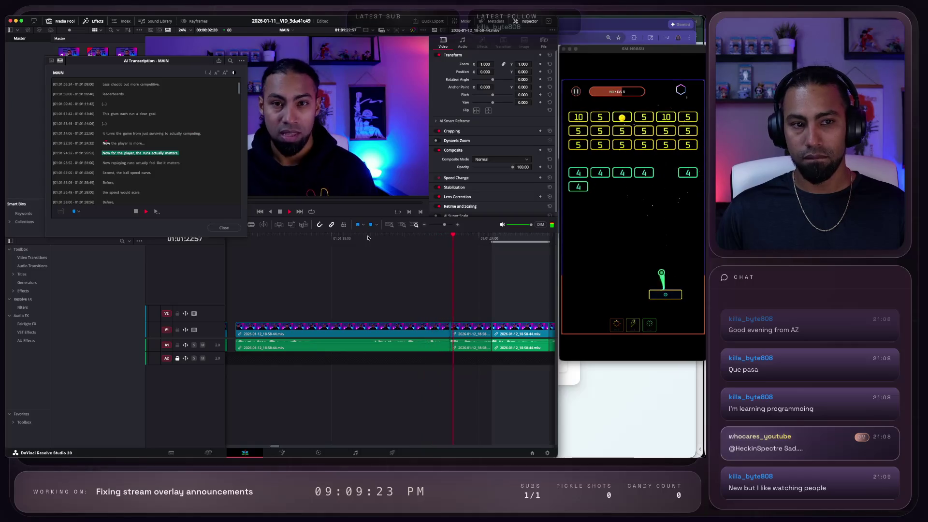
pyautogui.press('space')
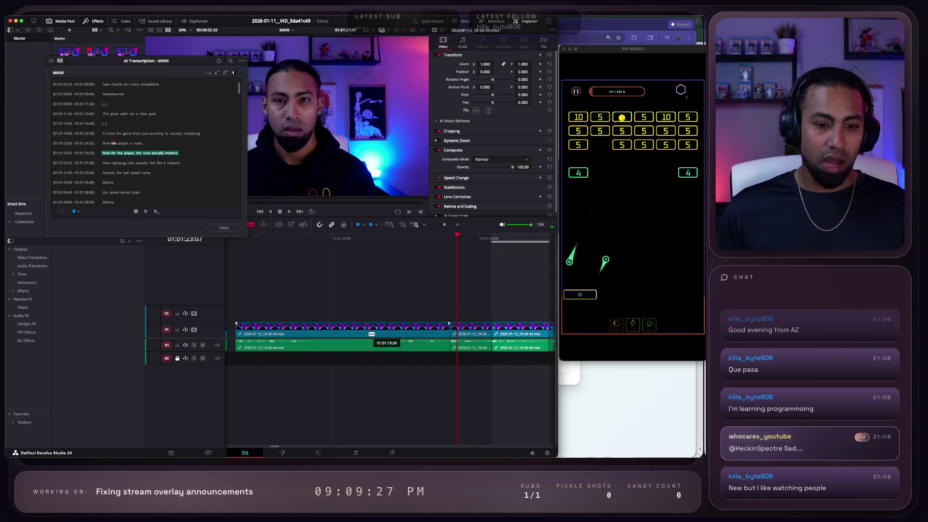
# Step: Delete the repeated-take clip from V1/A1, closing the gap, and park the playhead at 01:01:13:16
pyautogui.hscroll(-5, 371, 333)
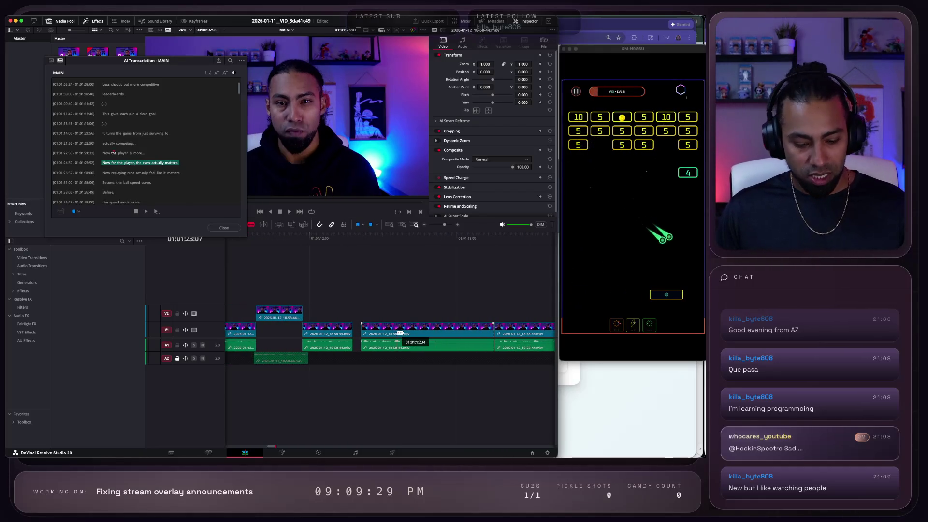
pyautogui.click(411, 341)
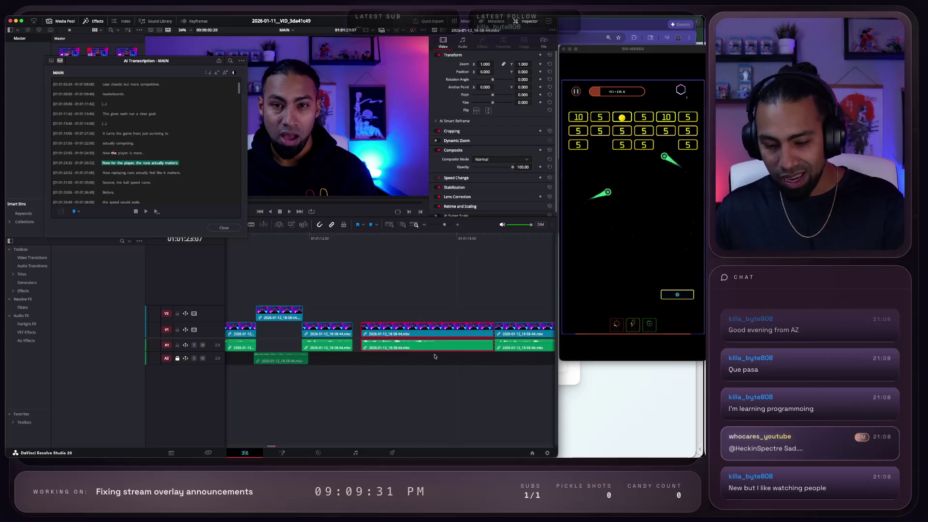
pyautogui.press('Delete')
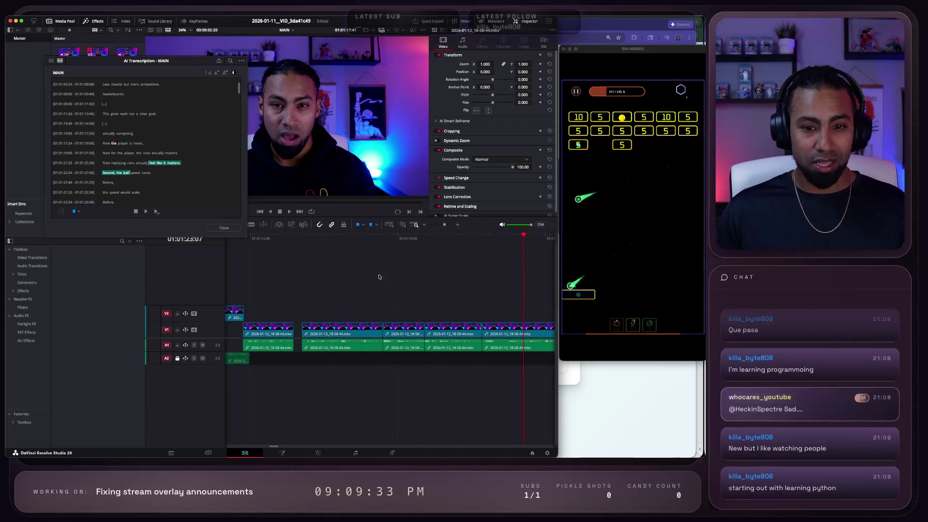
pyautogui.click(314, 237)
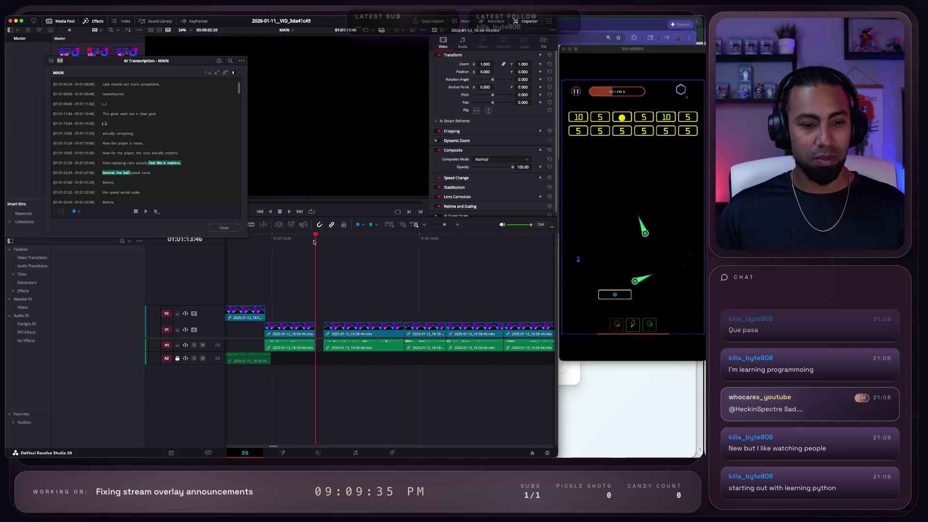
pyautogui.click(303, 238)
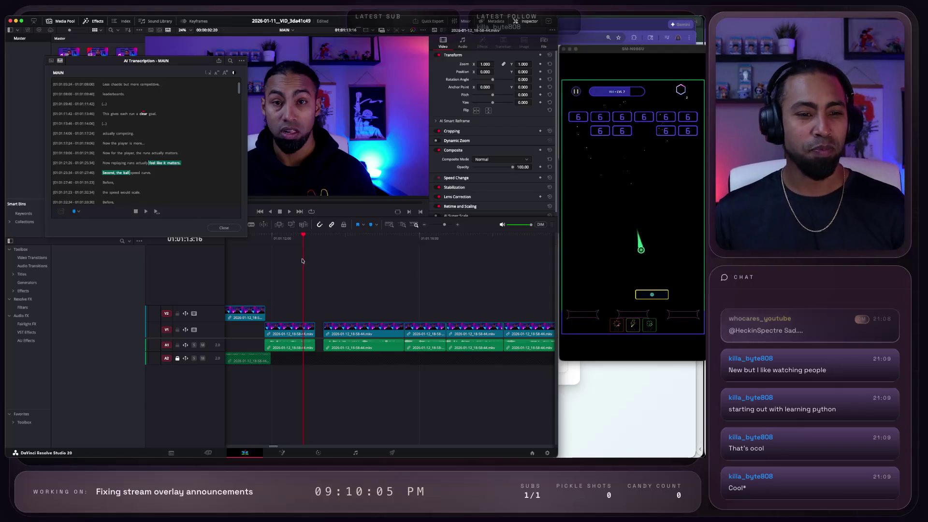
pyautogui.moveTo(303, 235); pyautogui.dragTo(310, 235)
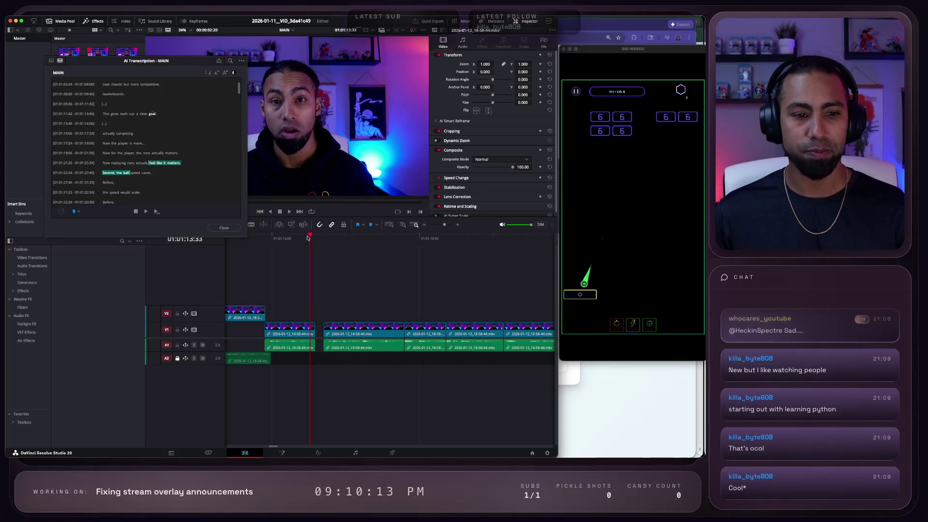
pyautogui.click(307, 237)
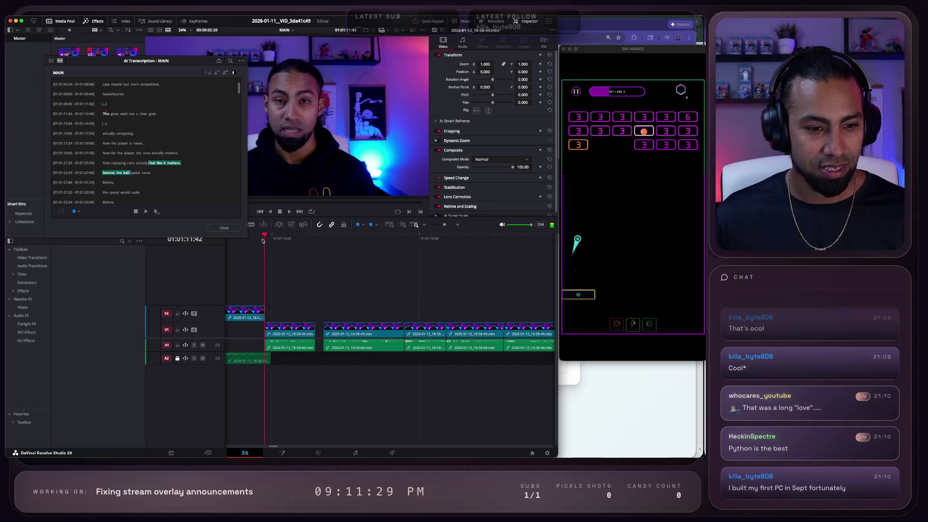
# Step: Play back the first cut, reviewing it between 01:01:15:10 and 01:01:17:10
pyautogui.press('space')
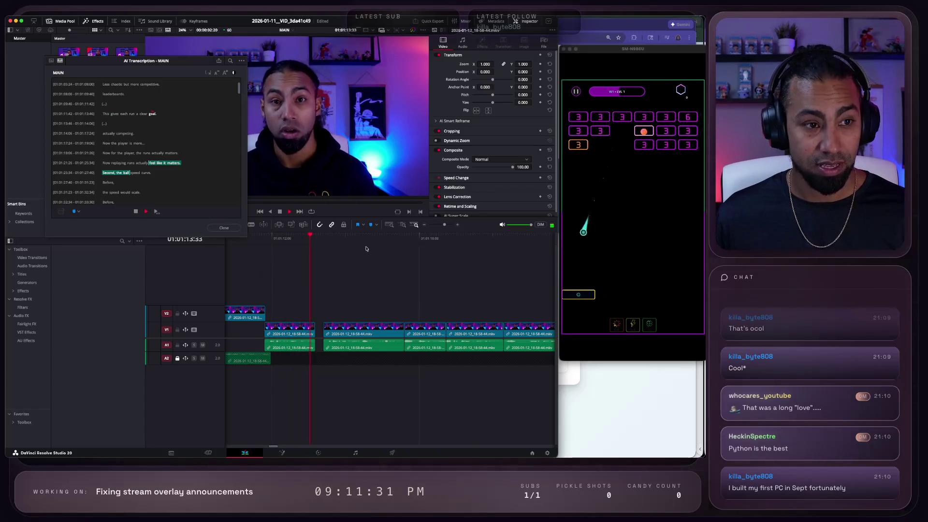
pyautogui.press('space')
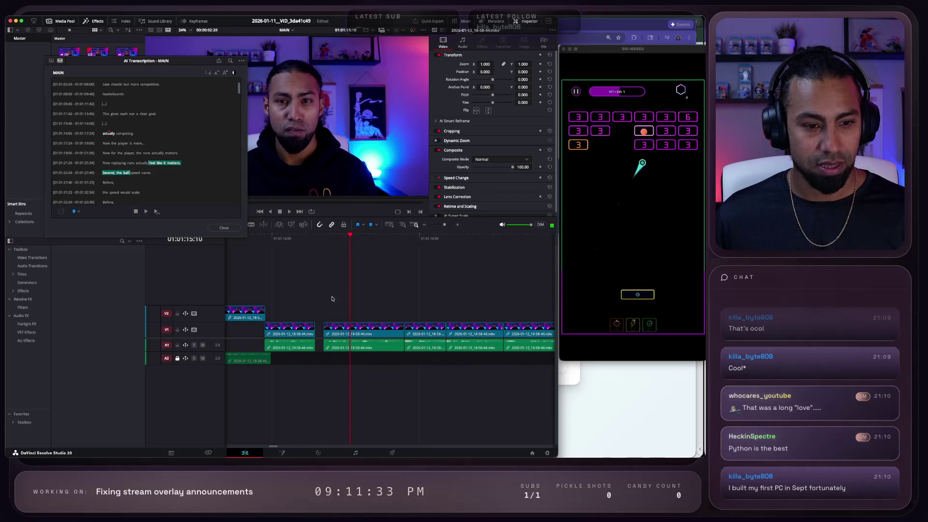
pyautogui.scroll(4, 345, 317)
pyautogui.hscroll(-5, 344, 317)
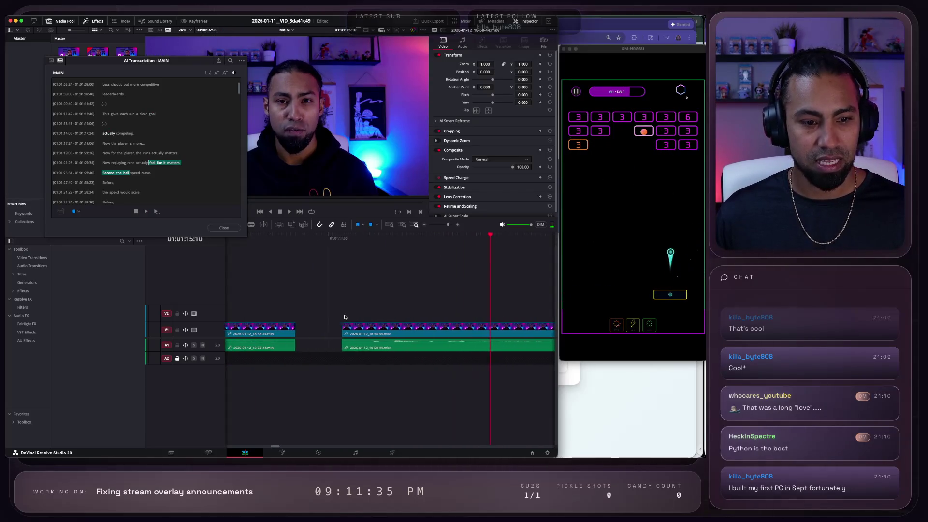
pyautogui.moveTo(439, 321)
pyautogui.mouseDown()
pyautogui.moveTo(456, 362)
pyautogui.moveTo(446, 328)
pyautogui.moveTo(494, 329)
pyautogui.moveTo(426, 329)
pyautogui.mouseUp()
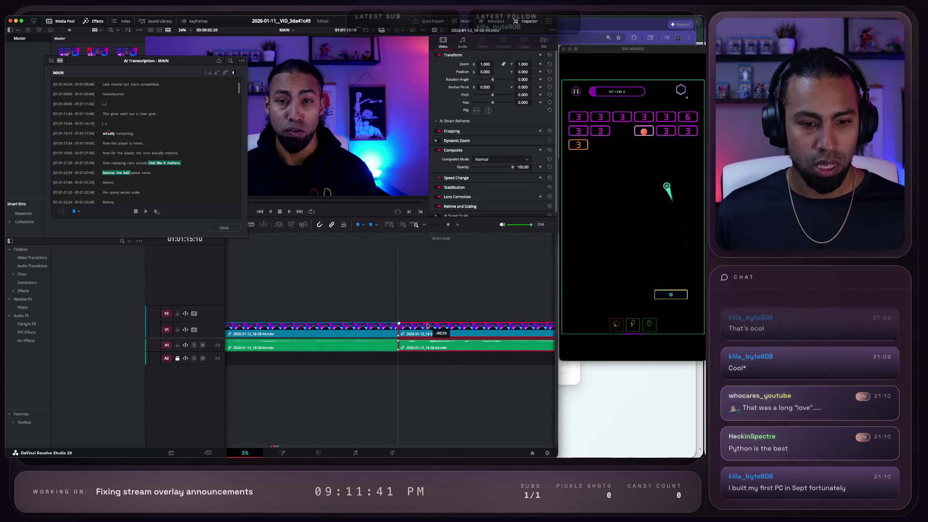
pyautogui.press('space')
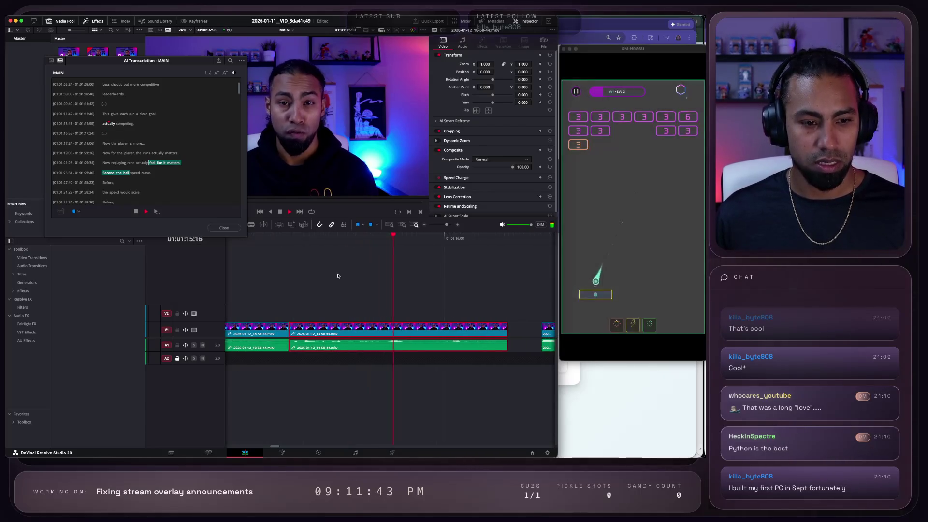
pyautogui.click(263, 237)
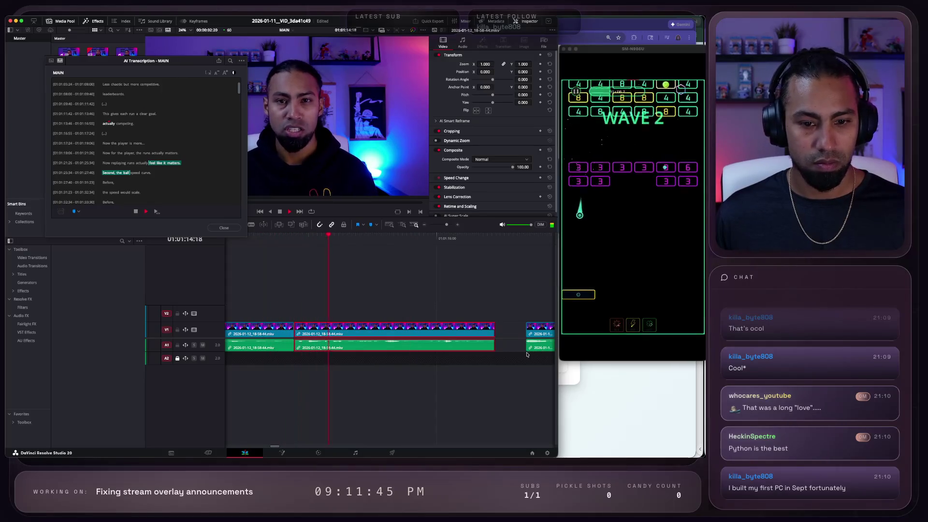
pyautogui.press('space')
# Step: Extend the end of the clip before the gap, then trim it back slightly and replay
pyautogui.click(481, 364)
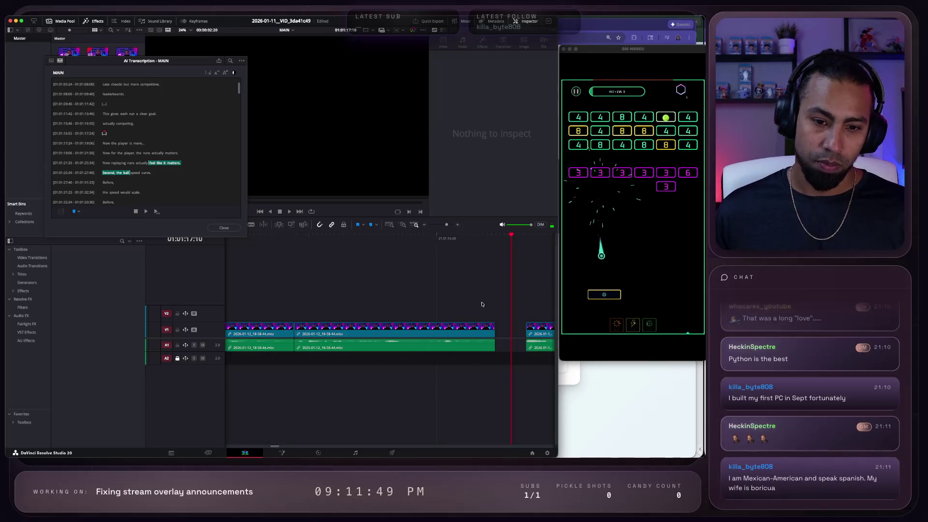
pyautogui.click(493, 333)
pyautogui.moveTo(494, 330); pyautogui.dragTo(517, 330)
pyautogui.moveTo(445, 243)
pyautogui.mouseDown()
pyautogui.moveTo(493, 270)
pyautogui.moveTo(533, 340)
pyautogui.moveTo(498, 330)
pyautogui.moveTo(510, 331)
pyautogui.mouseUp()
pyautogui.click(513, 332)
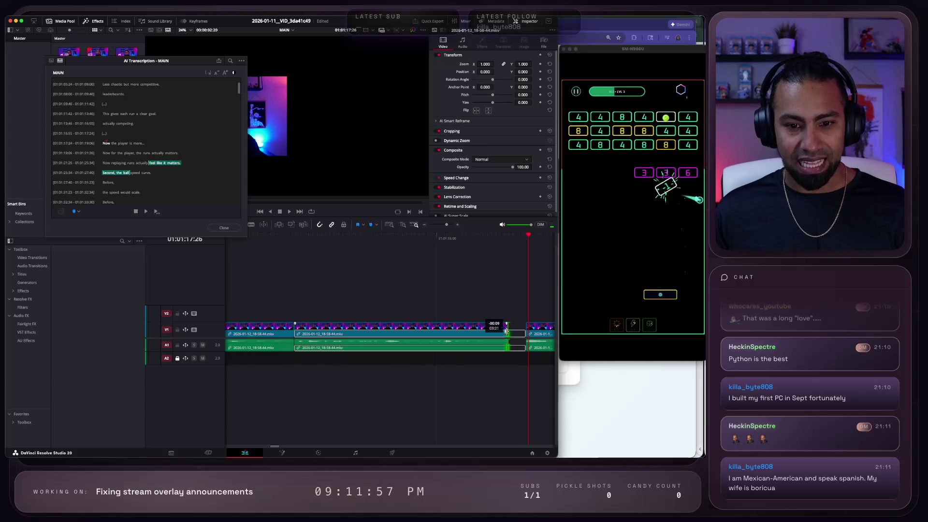
pyautogui.click(524, 235)
pyautogui.press('space')
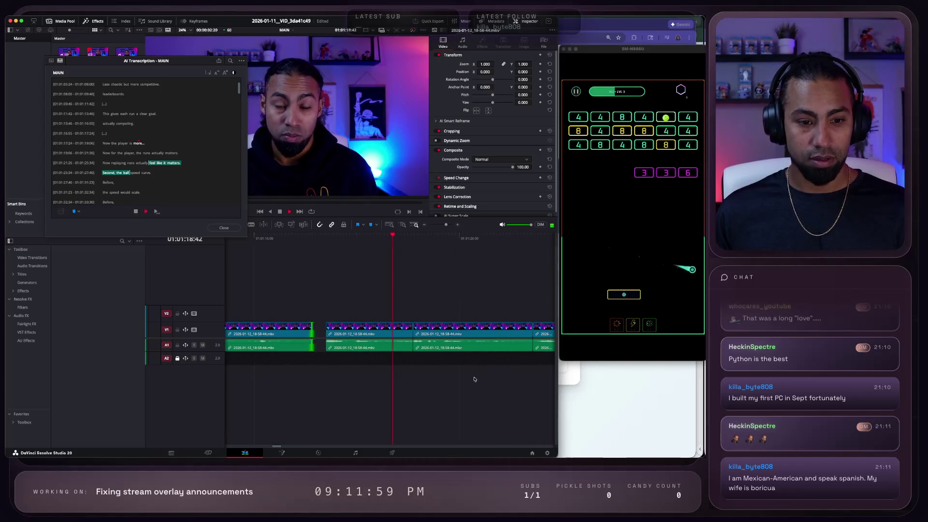
# Step: Delete the clip with the repeated phrase, start the middle clip earlier, and close the gap
pyautogui.scroll(-1, 342, 363)
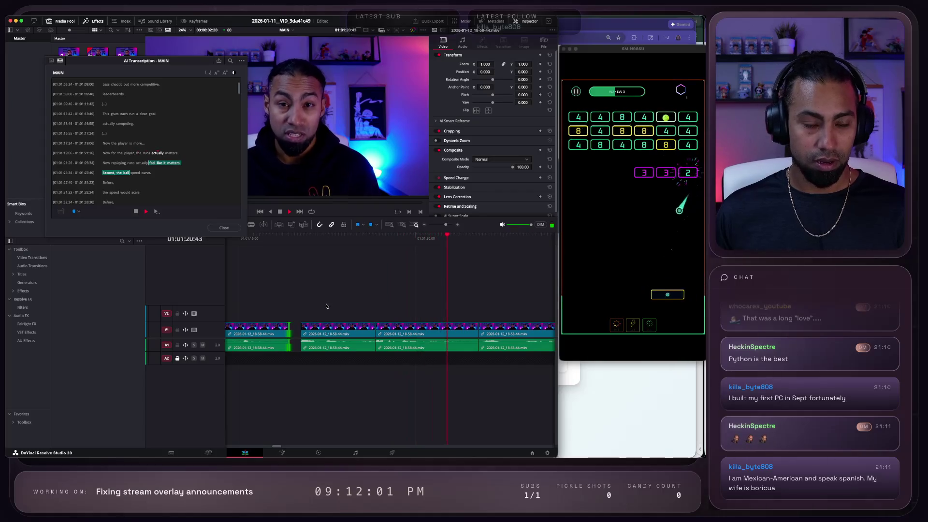
pyautogui.click(327, 334)
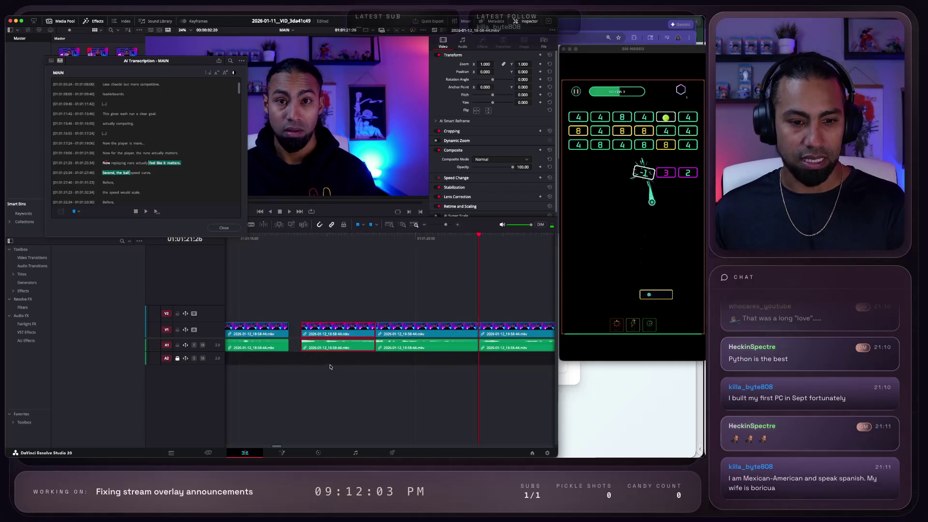
pyautogui.press('BackSpace')
pyautogui.press('BackSpace')
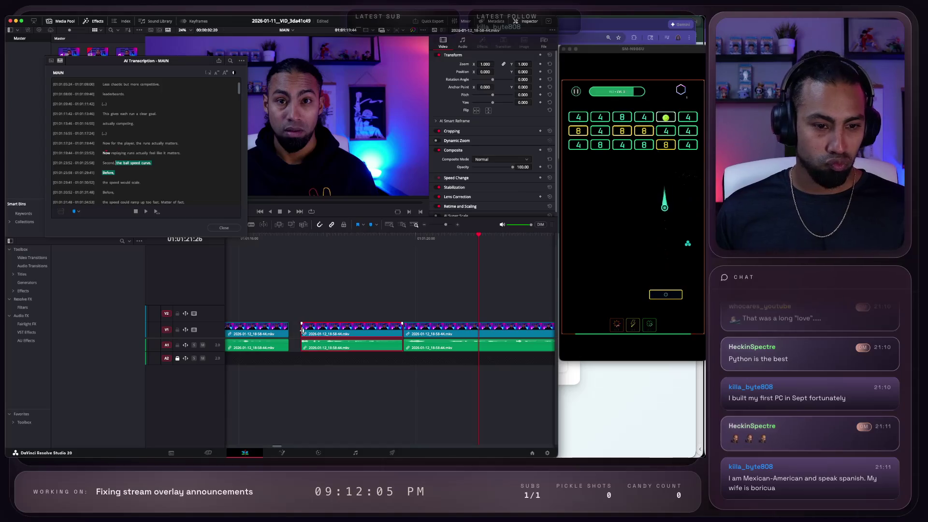
pyautogui.moveTo(302, 332); pyautogui.dragTo(289, 332)
pyautogui.click(275, 272)
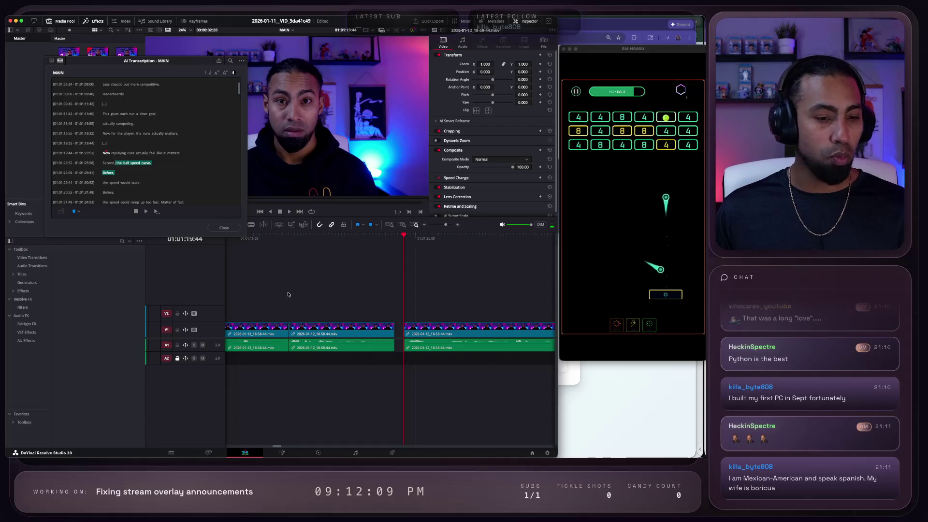
# Step: Play back the edit from before the cut to check it
pyautogui.scroll(-3, 351, 378)
pyautogui.hscroll(-3, 352, 379)
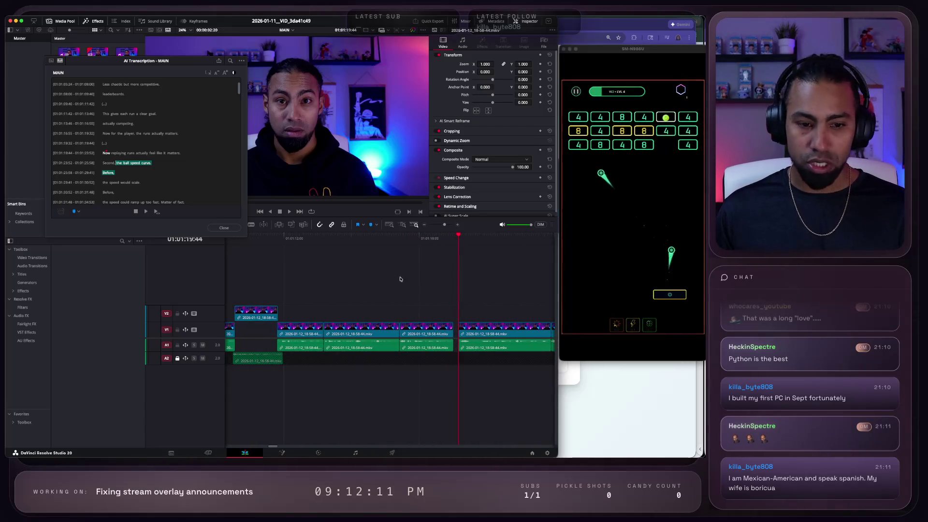
pyautogui.click(388, 238)
pyautogui.press('space')
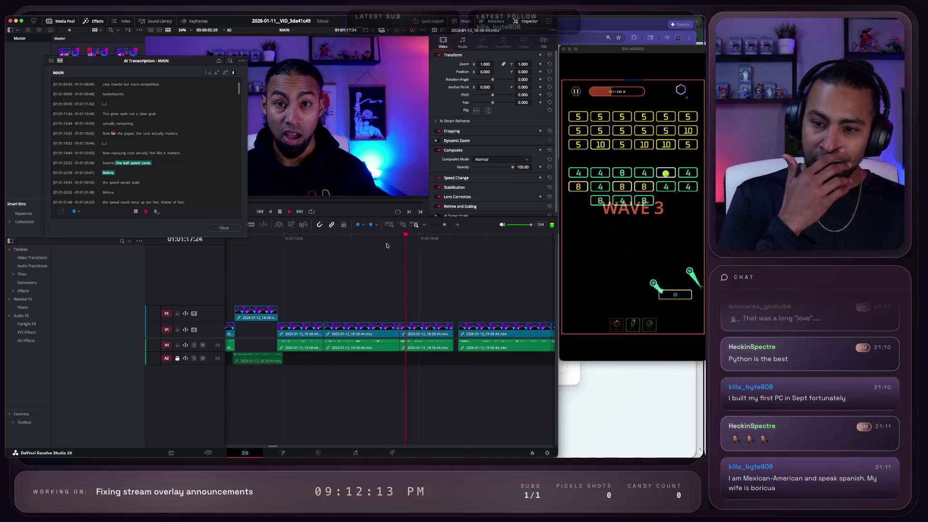
pyautogui.press('space')
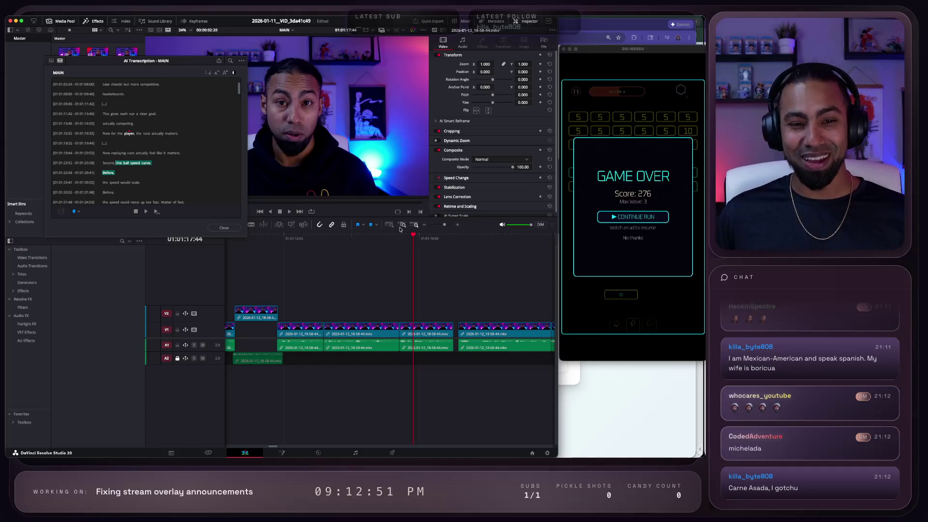
# Step: Replay the edited section, then skip ahead to the later takes
pyautogui.click(376, 240)
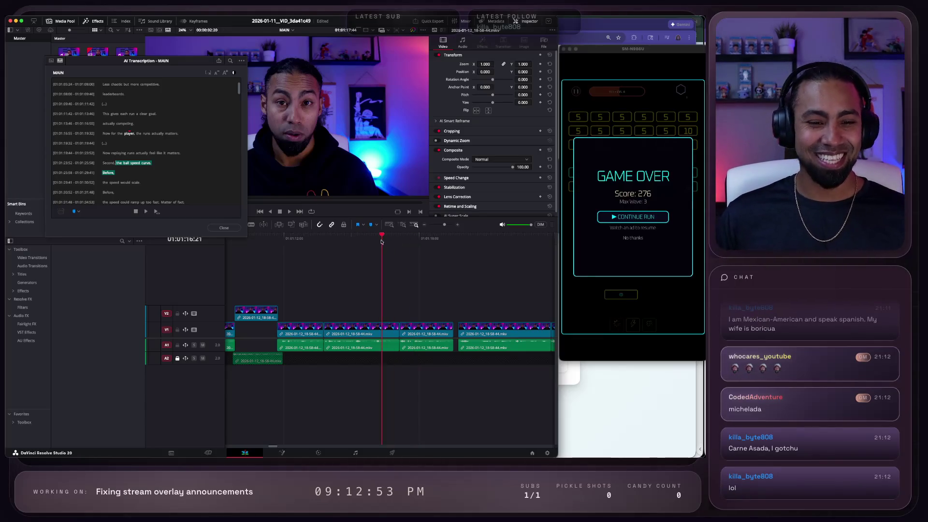
pyautogui.press('space')
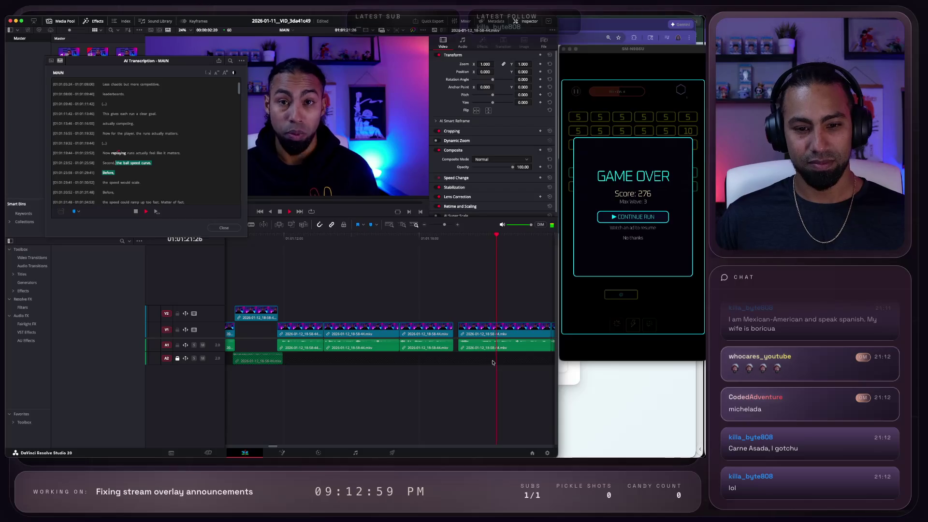
pyautogui.press('space')
pyautogui.click(389, 240)
pyautogui.press('space')
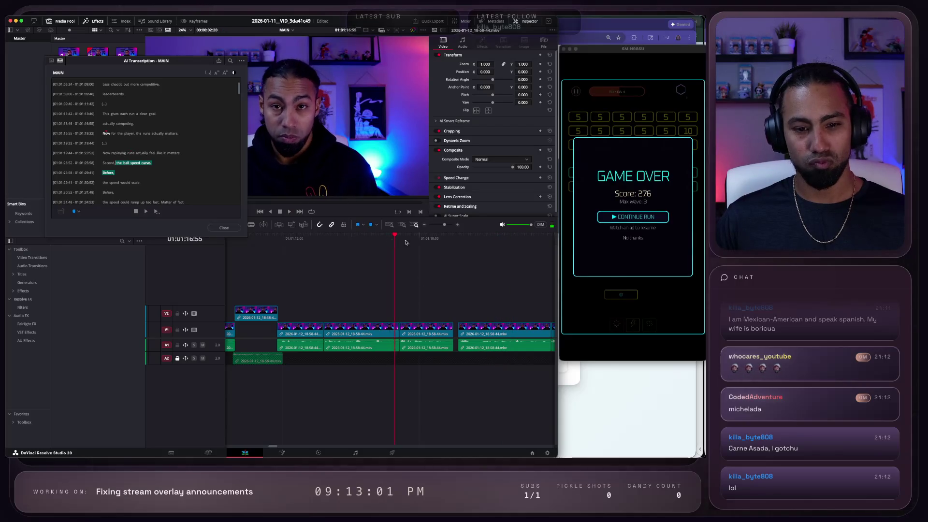
pyautogui.click(480, 247)
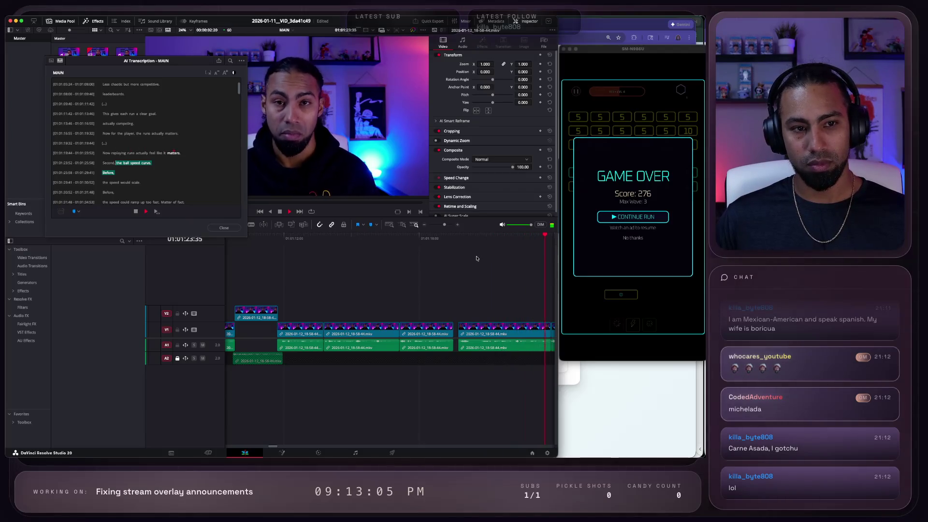
pyautogui.press('space')
# Step: Trim the opening off the next take on V1/A1 and play back the trimmed section
pyautogui.click(419, 345)
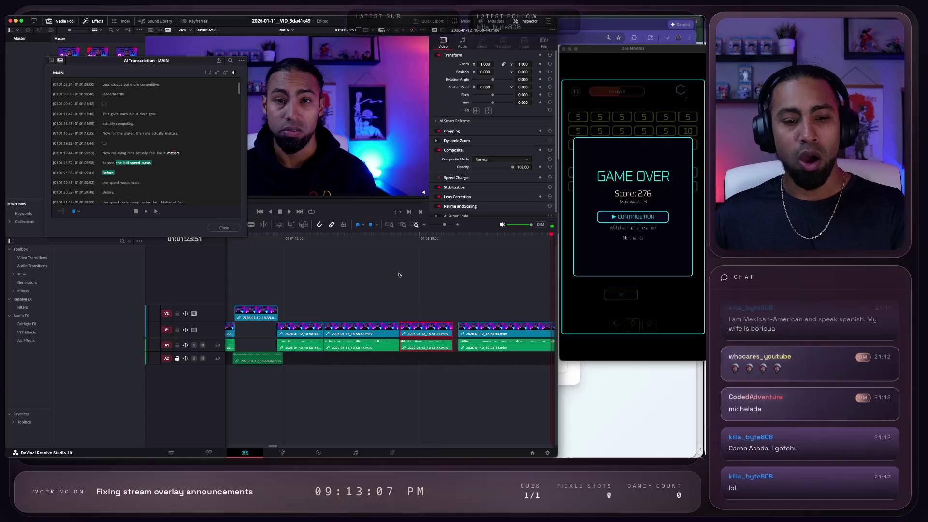
pyautogui.click(459, 328)
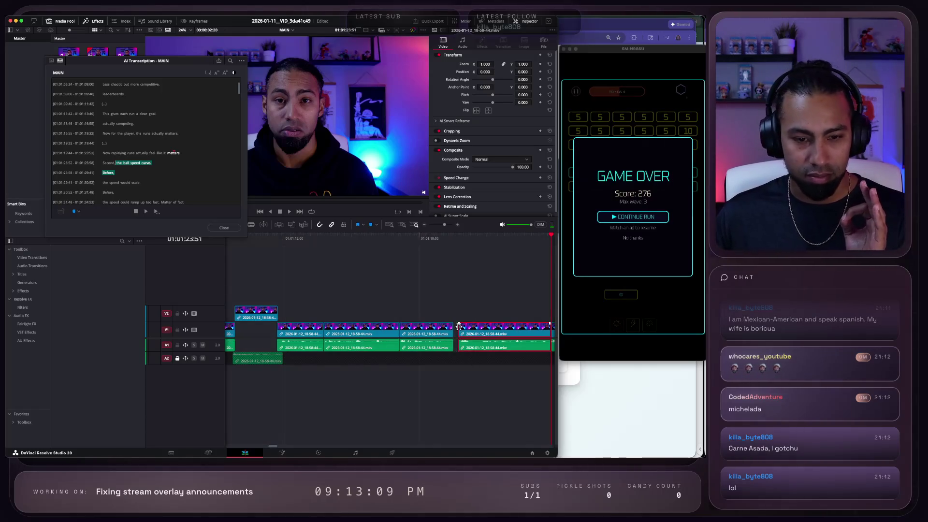
pyautogui.moveTo(460, 326); pyautogui.dragTo(478, 327)
pyautogui.click(394, 236)
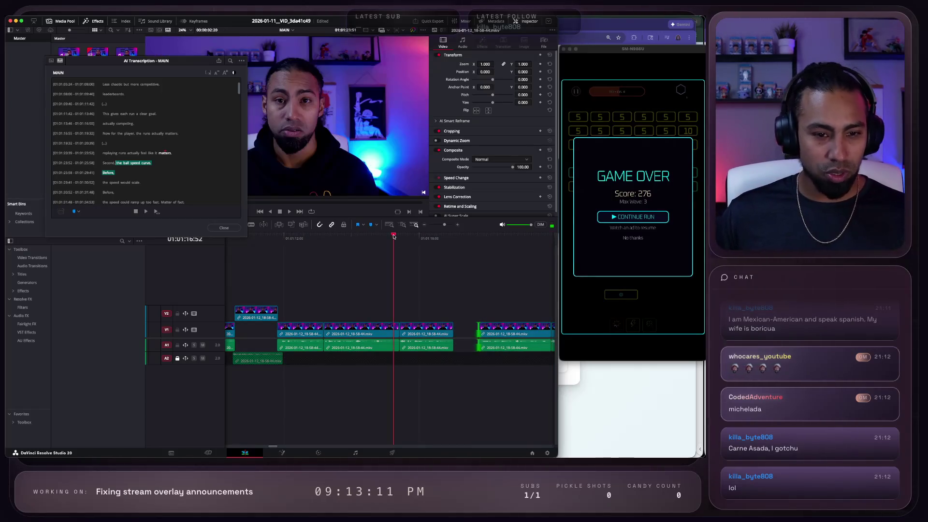
pyautogui.press('space')
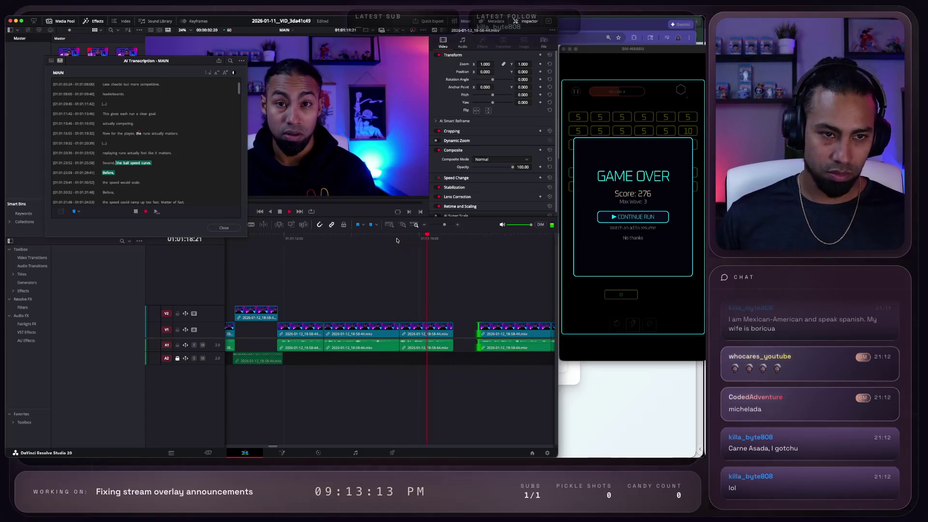
pyautogui.press('space')
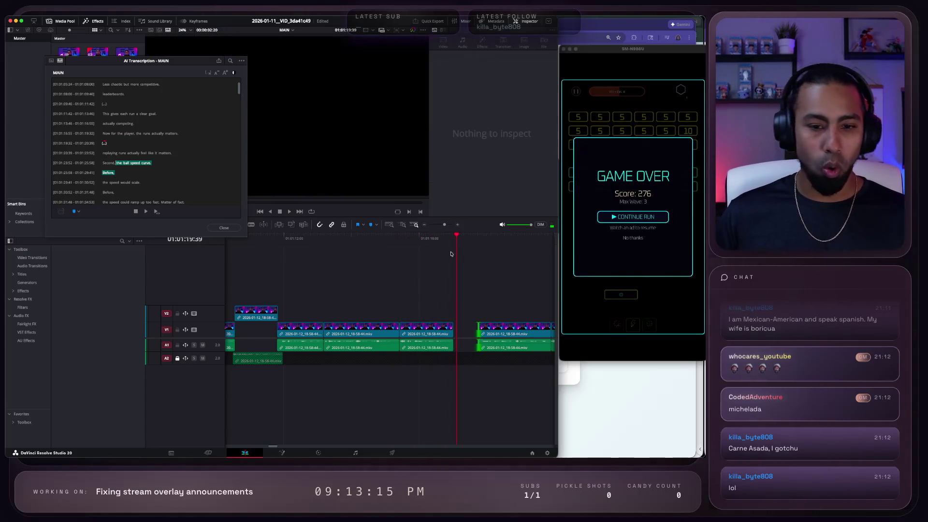
pyautogui.press('space')
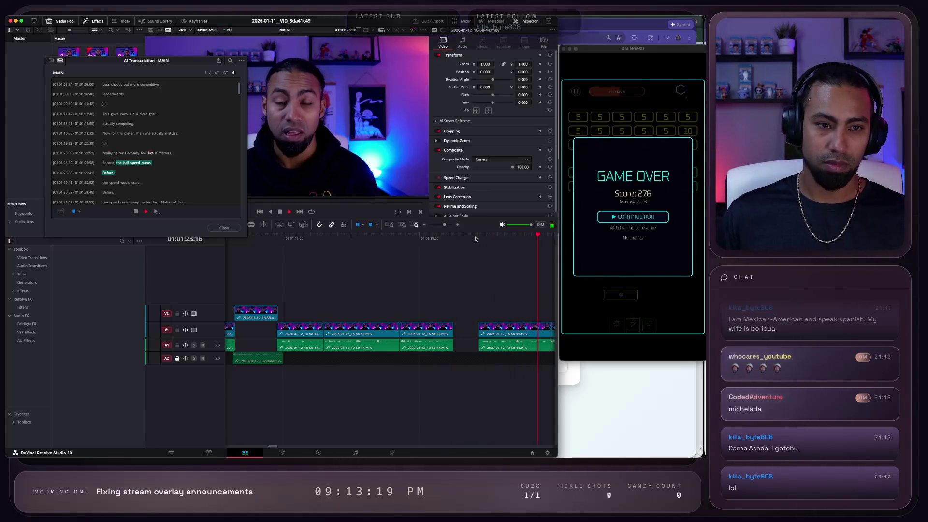
pyautogui.press('space')
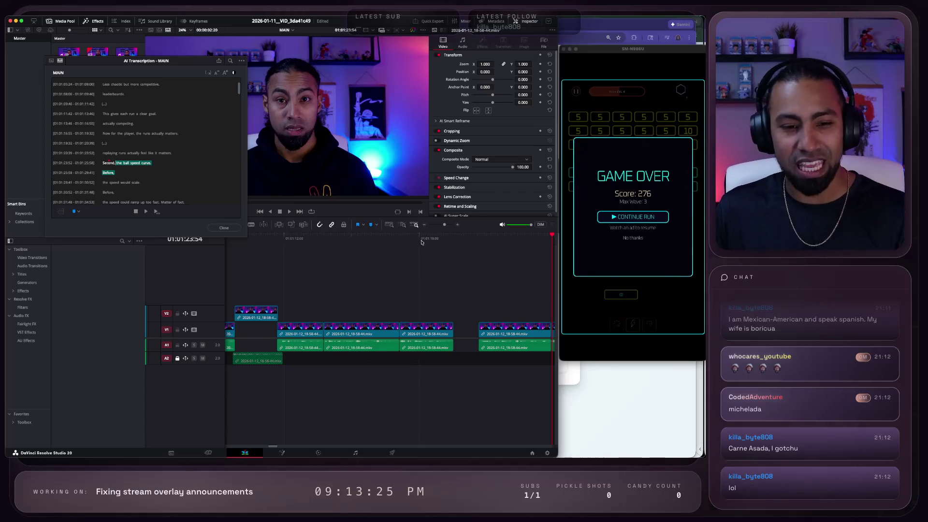
# Step: Replay the trimmed edit from an earlier point
pyautogui.click(399, 239)
pyautogui.press('space')
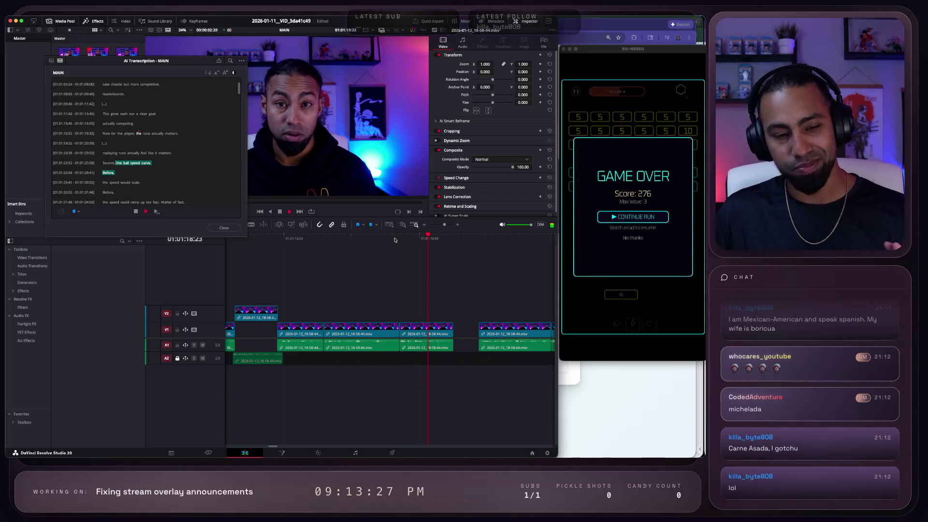
pyautogui.click(335, 240)
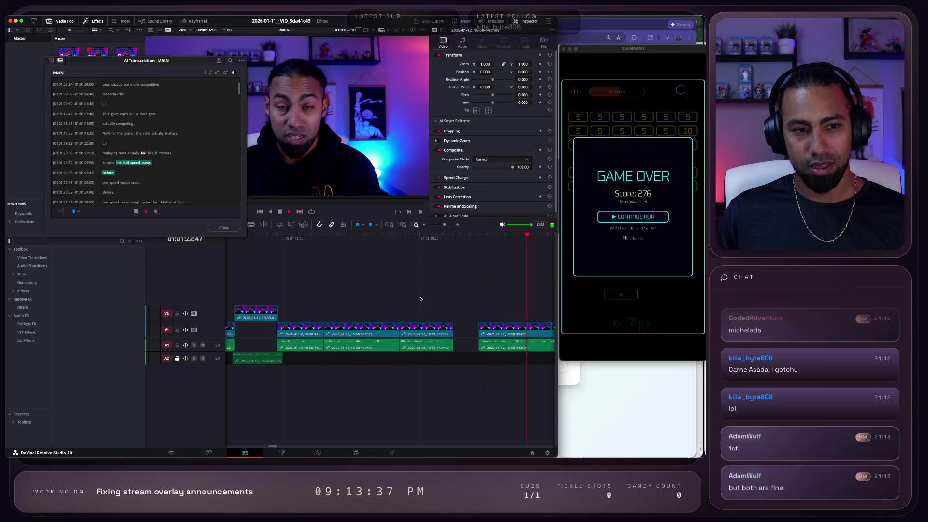
pyautogui.press('space')
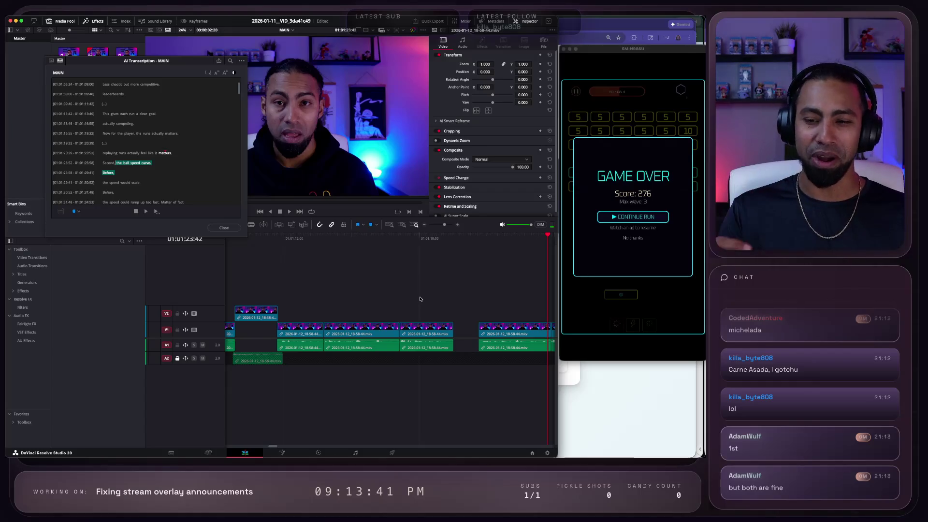
# Step: Remove the repeated last take, closing the gap, and review the result
pyautogui.moveTo(482, 305); pyautogui.dragTo(502, 372)
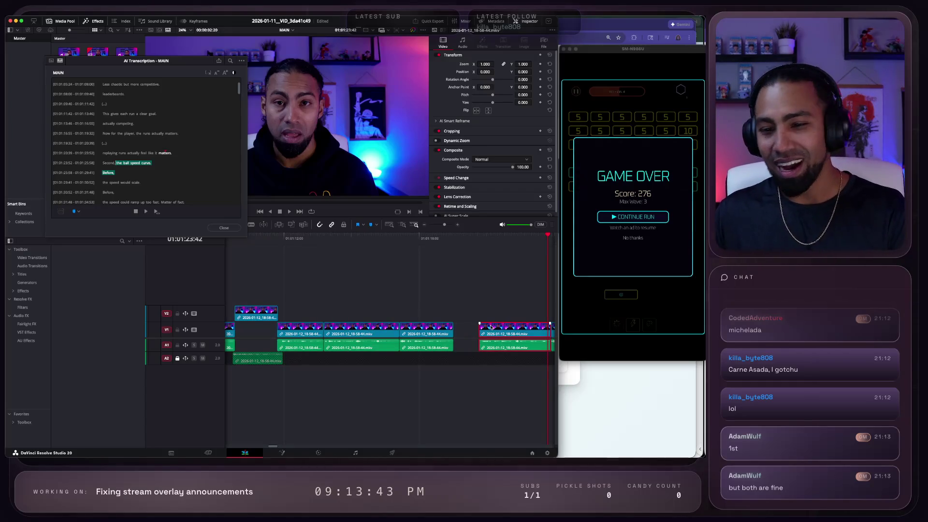
pyautogui.press('BackSpace')
pyautogui.click(420, 240)
pyautogui.press('space')
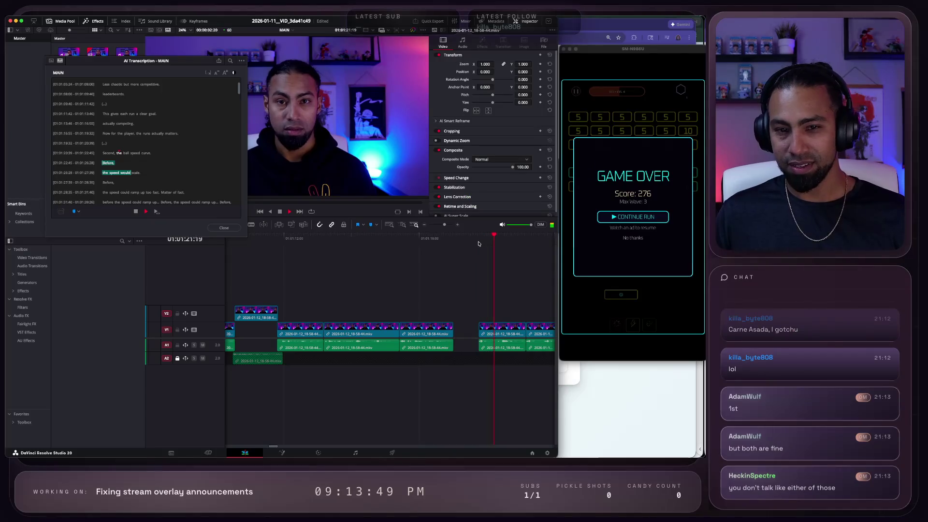
pyautogui.press('space')
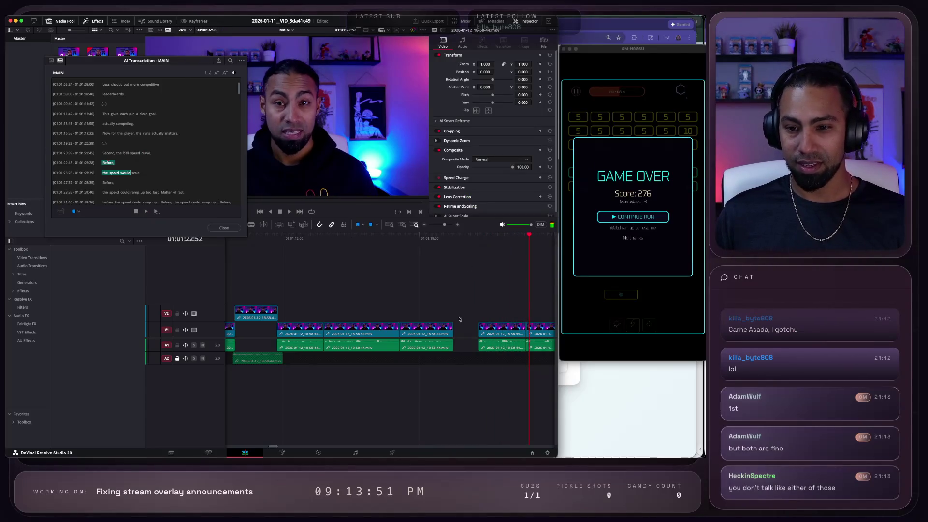
pyautogui.scroll(-1, 457, 325)
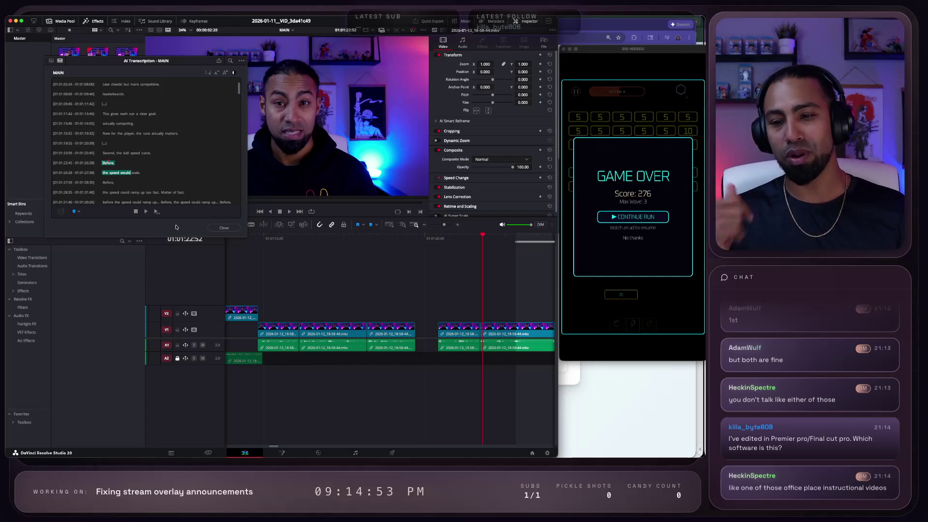
# Step: Review the gap before the next clip and select that clip's start edge
pyautogui.click(378, 238)
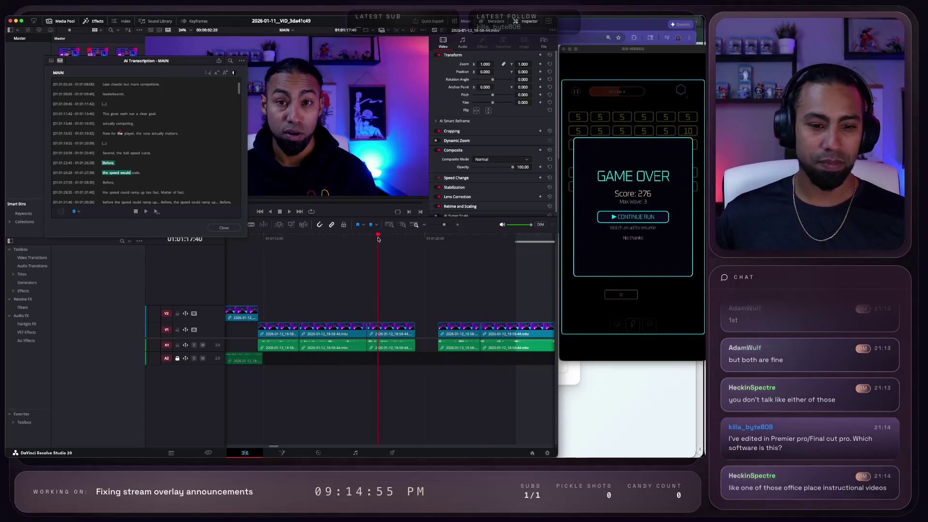
pyautogui.press('space')
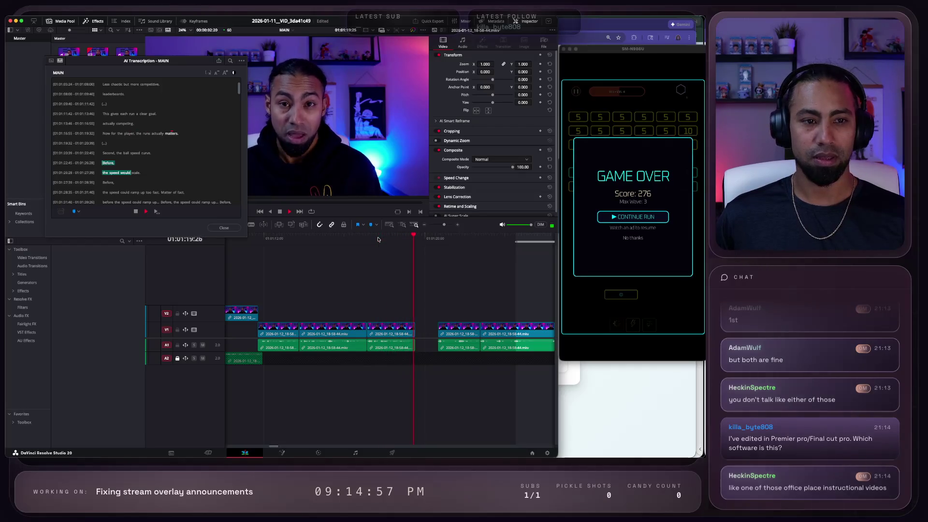
pyautogui.press('space')
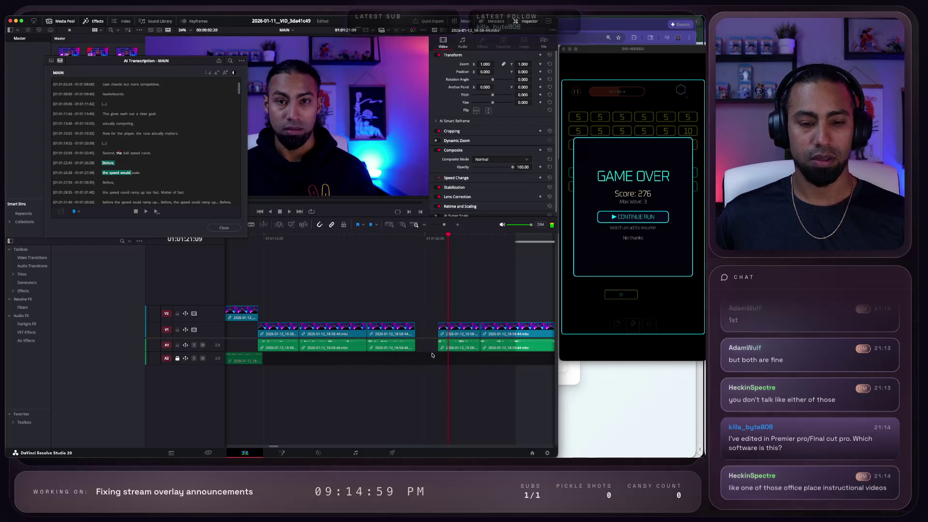
pyautogui.click(430, 334)
pyautogui.click(438, 328)
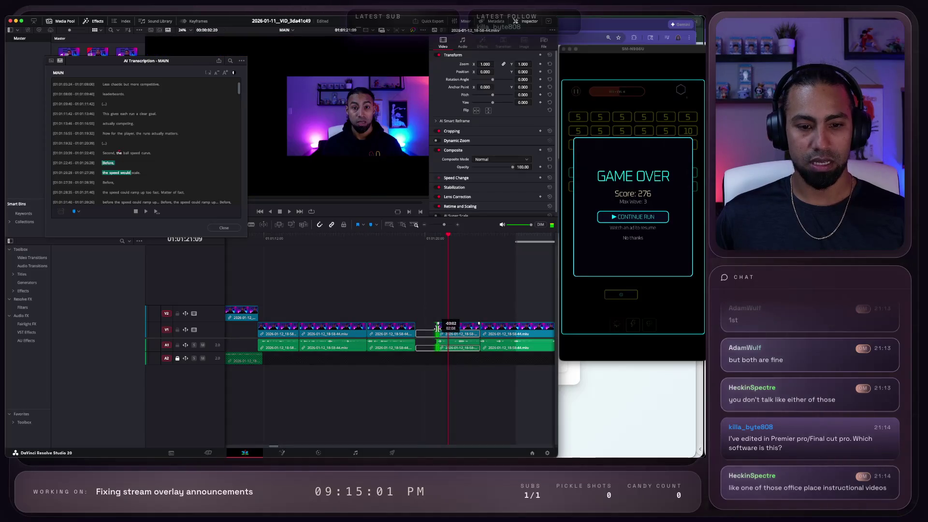
pyautogui.scroll(-2, 104, 179)
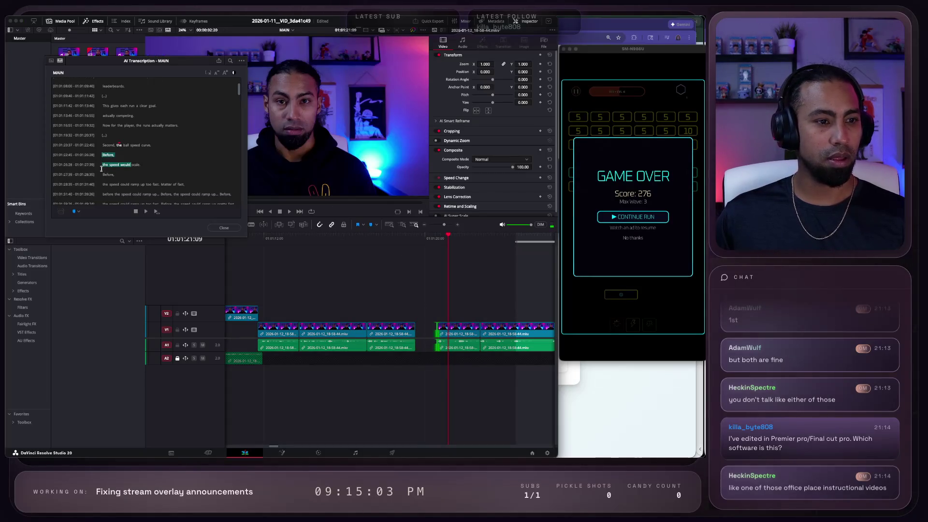
# Step: Play from the transcript line 'Second, the ball speed curve.' and replay around 01:01:23
pyautogui.click(101, 137)
pyautogui.press('space')
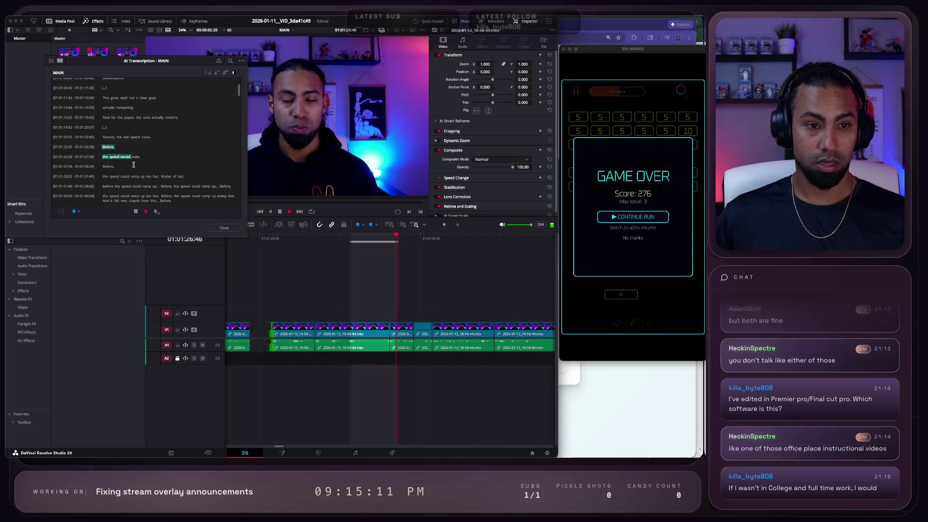
pyautogui.press('space')
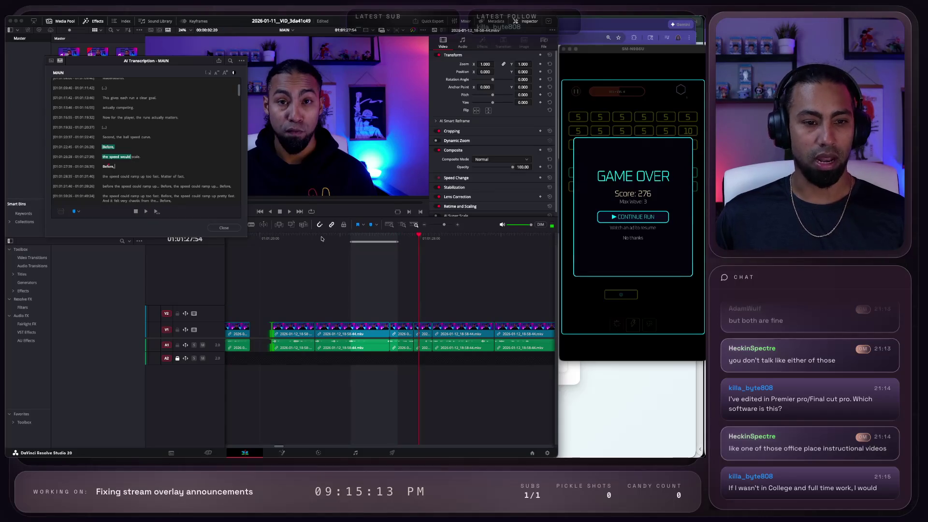
pyautogui.click(316, 235)
pyautogui.press('space')
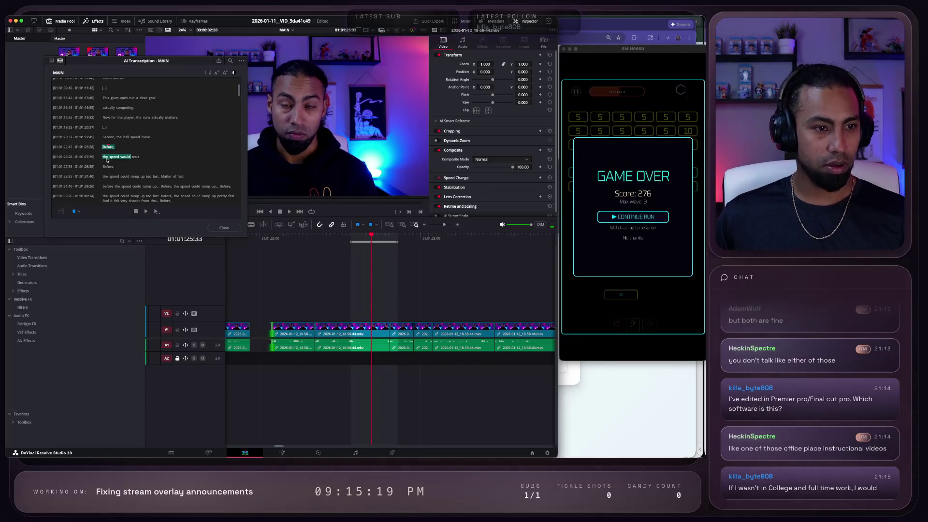
# Step: Split the clip at the repeated phrase with Ctrl+B and marquee-select the repeated-take pieces on V1/A1
pyautogui.moveTo(327, 237); pyautogui.dragTo(332, 240)
pyautogui.click(326, 238)
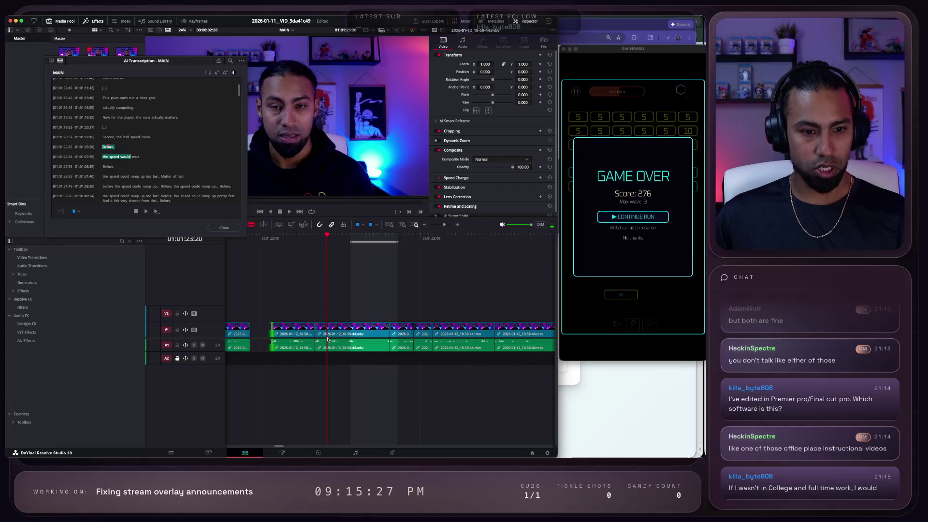
pyautogui.hotkey('ctrl', 'b')
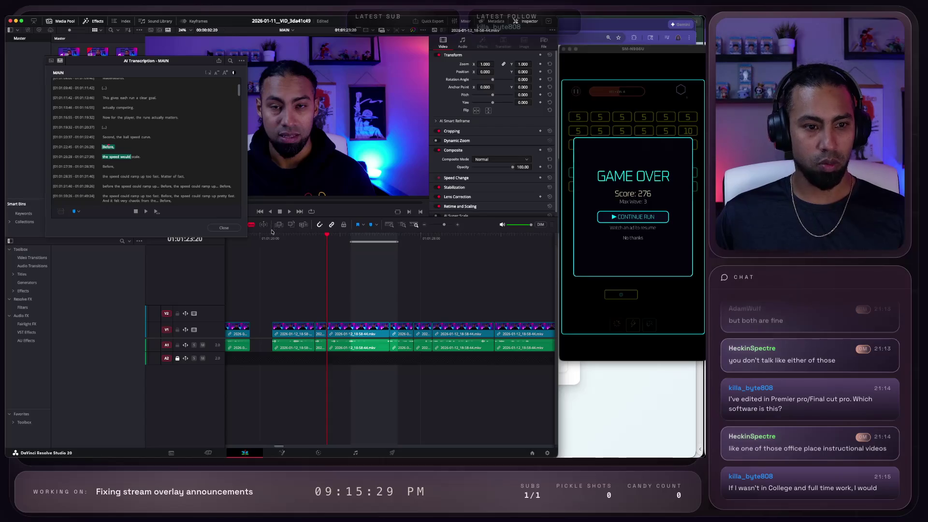
pyautogui.click(277, 237)
pyautogui.moveTo(260, 304); pyautogui.dragTo(319, 363)
# Step: Delete the repeated-take pieces, trim the next clip's head later, and play across the new cut
pyautogui.press('BackSpace')
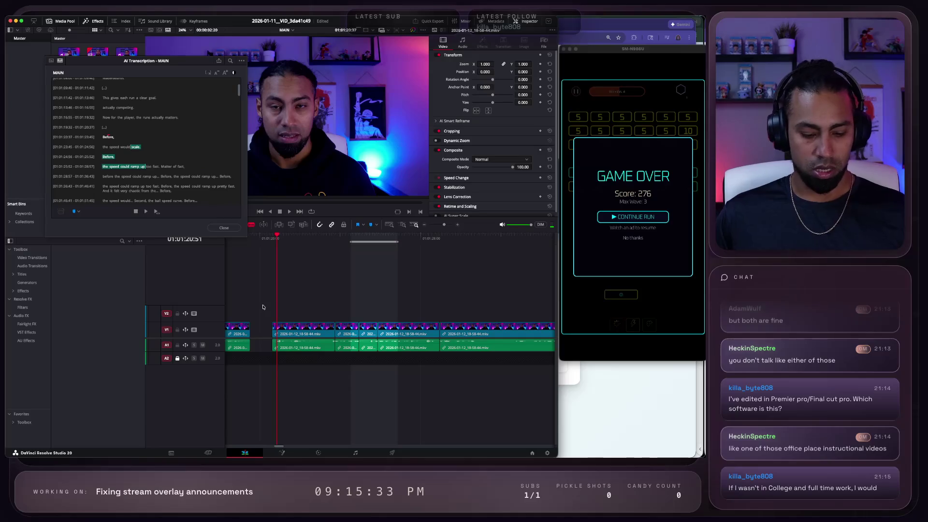
pyautogui.click(274, 333)
pyautogui.scroll(5, 274, 333)
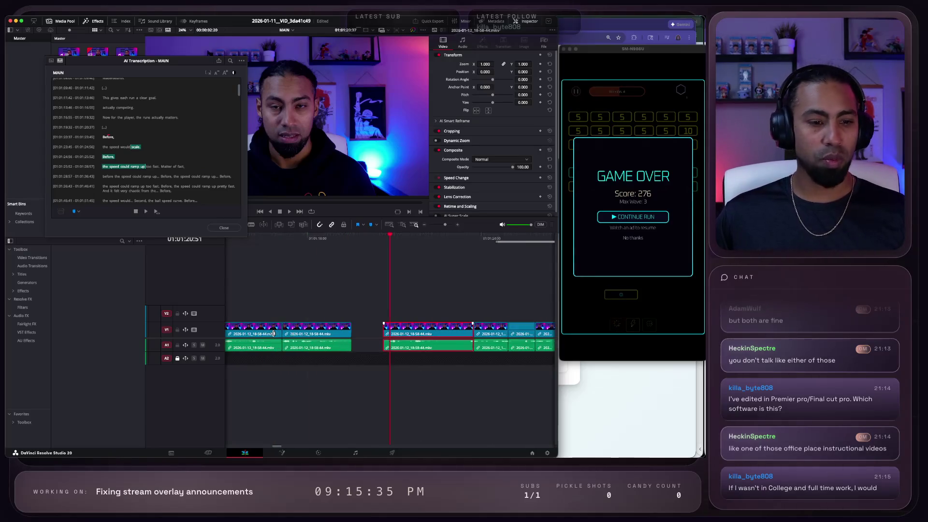
pyautogui.scroll(1, 399, 332)
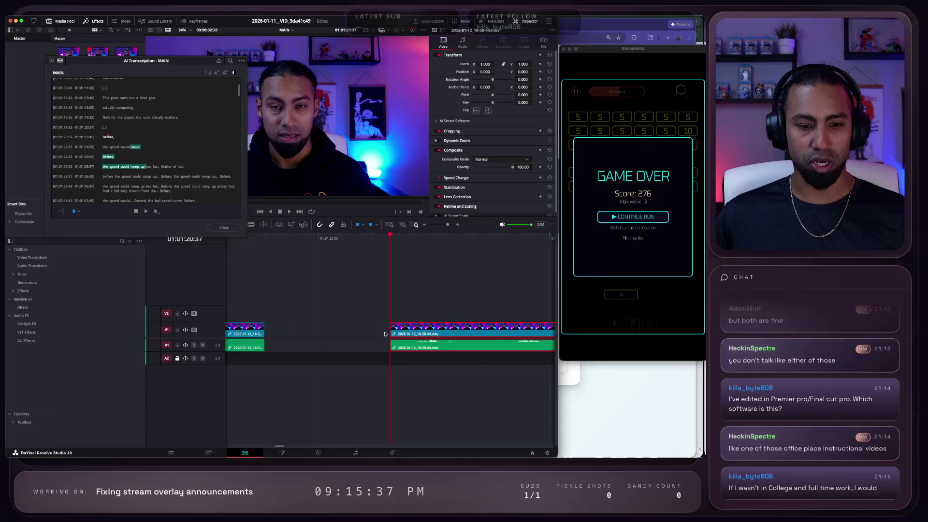
pyautogui.moveTo(388, 333)
pyautogui.mouseDown()
pyautogui.moveTo(399, 332)
pyautogui.moveTo(341, 334)
pyautogui.mouseUp()
pyautogui.scroll(-1, 377, 364)
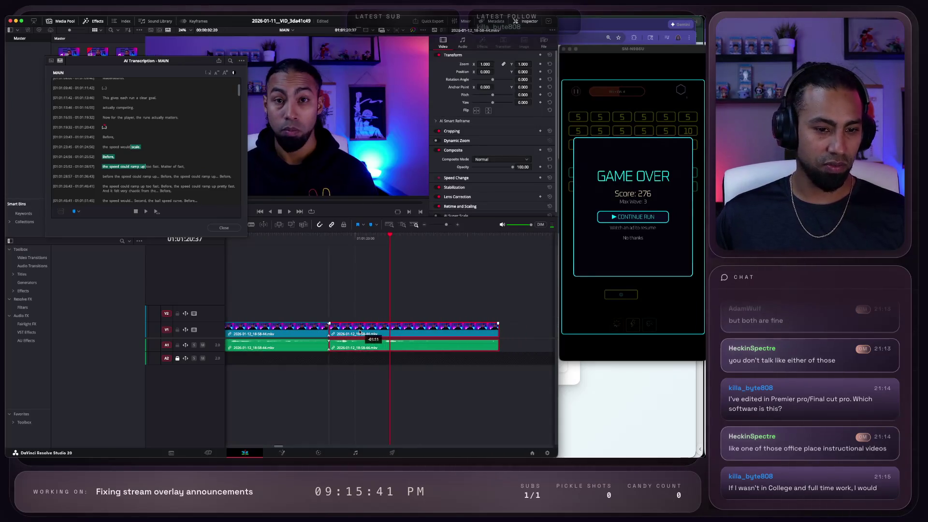
pyautogui.click(277, 247)
pyautogui.press('space')
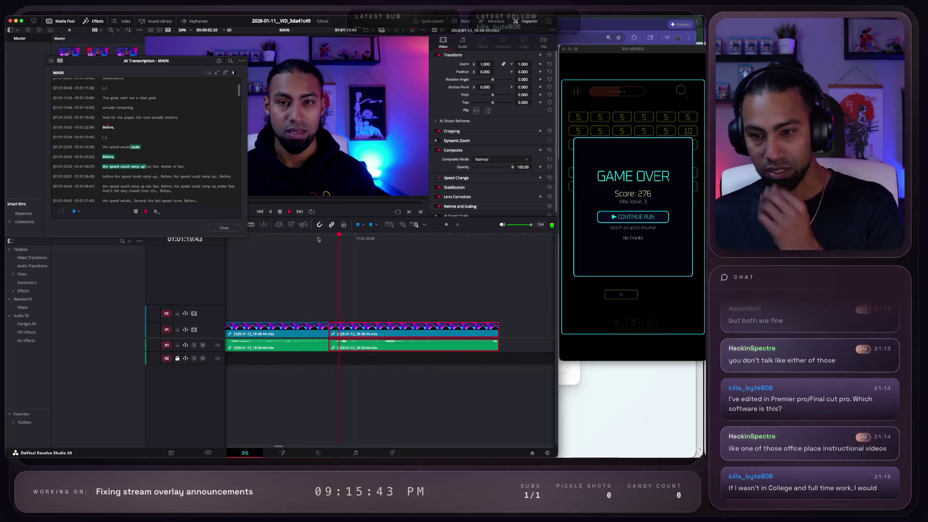
pyautogui.press('space')
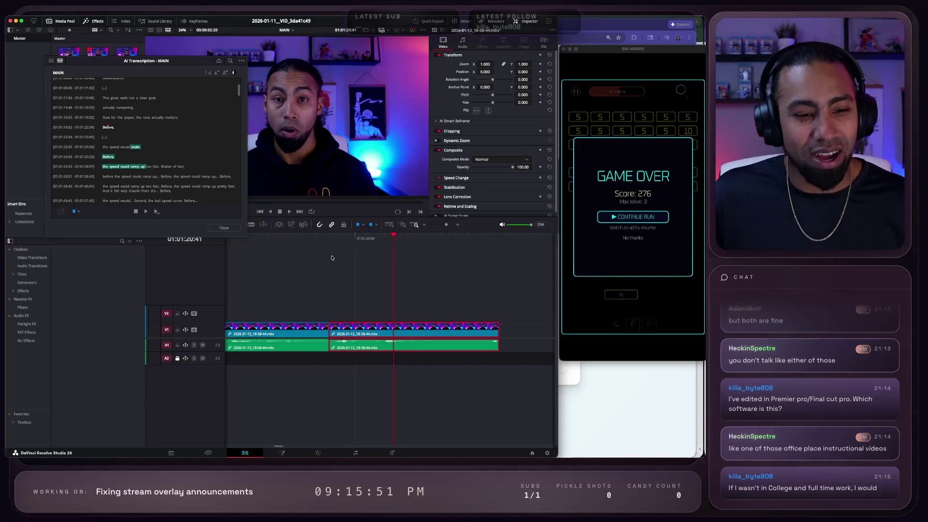
# Step: Undo the ripple delete and trim with Ctrl+Z, restoring the short cuts on V1/A1 and V2/A2
pyautogui.hotkey('ctrl', 'z')
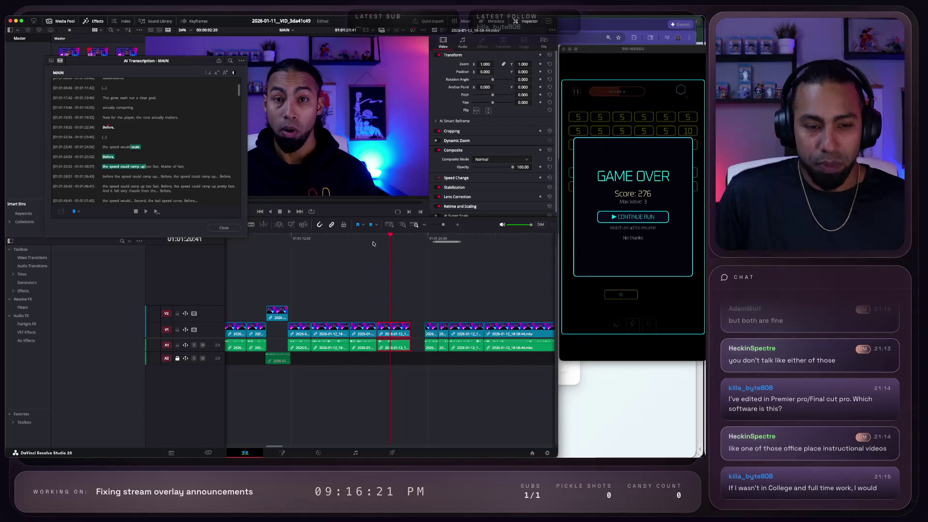
pyautogui.click(369, 243)
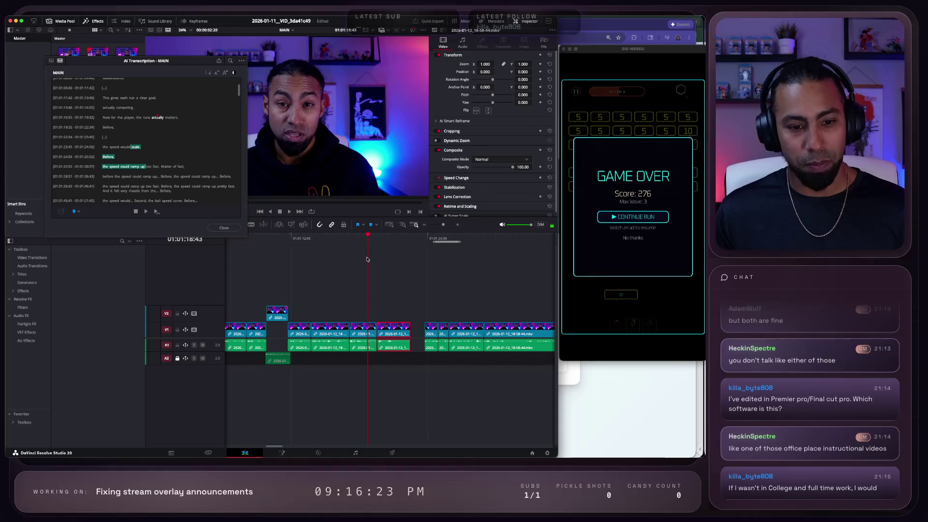
pyautogui.scroll(4, 367, 259)
pyautogui.press('space')
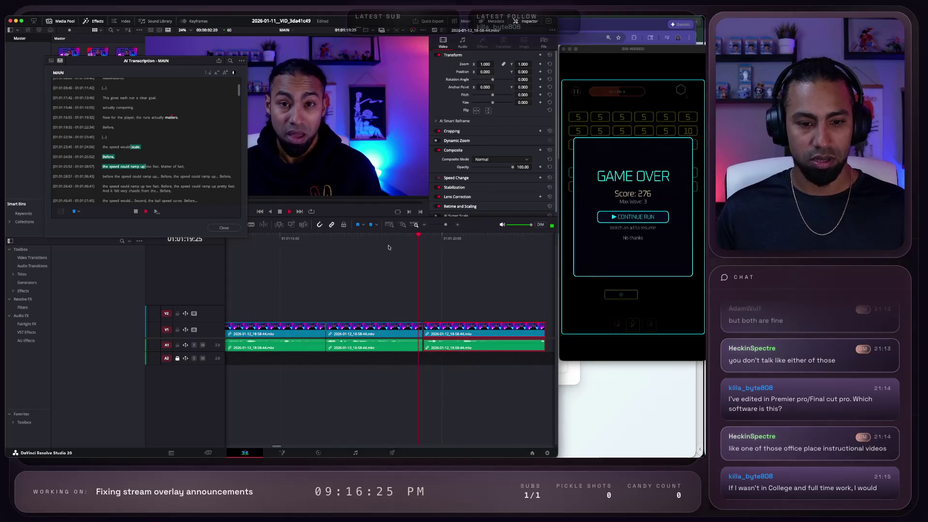
pyautogui.scroll(-2, 400, 309)
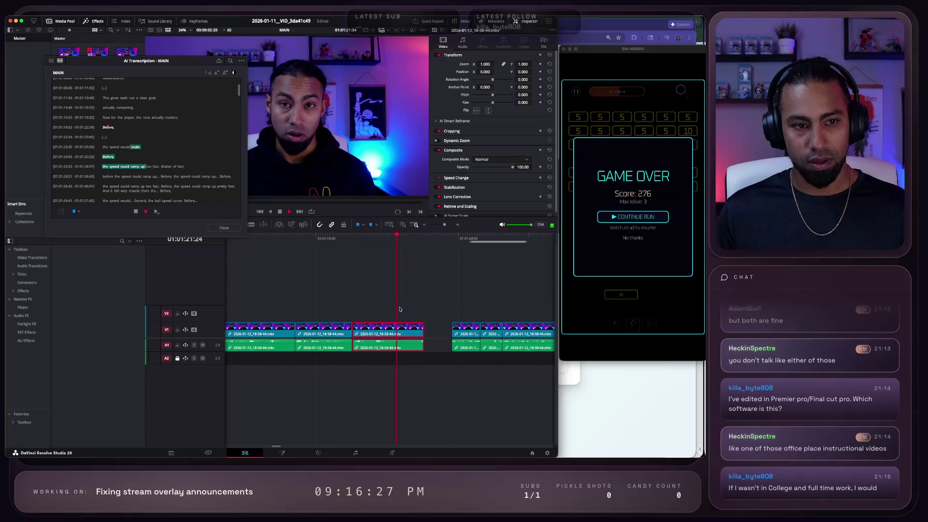
pyautogui.press('space')
pyautogui.click(415, 294)
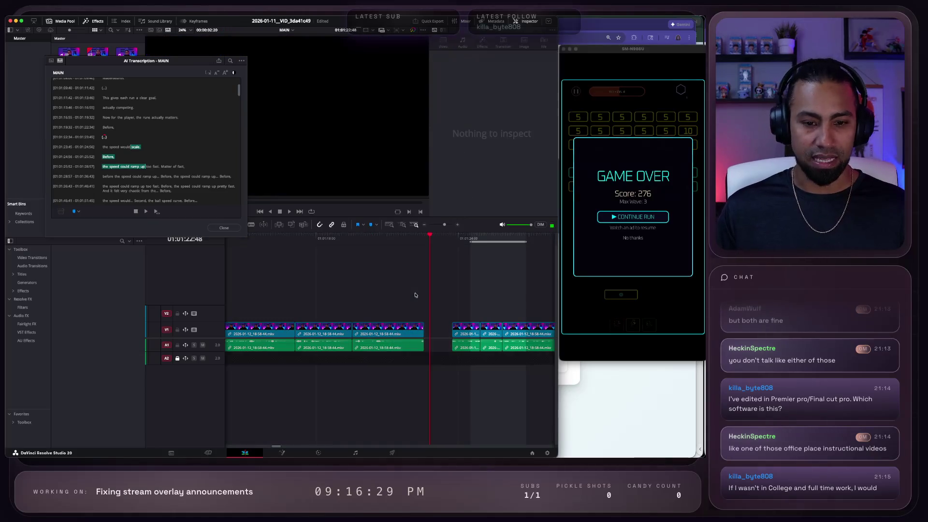
pyautogui.click(451, 261)
pyautogui.press('space')
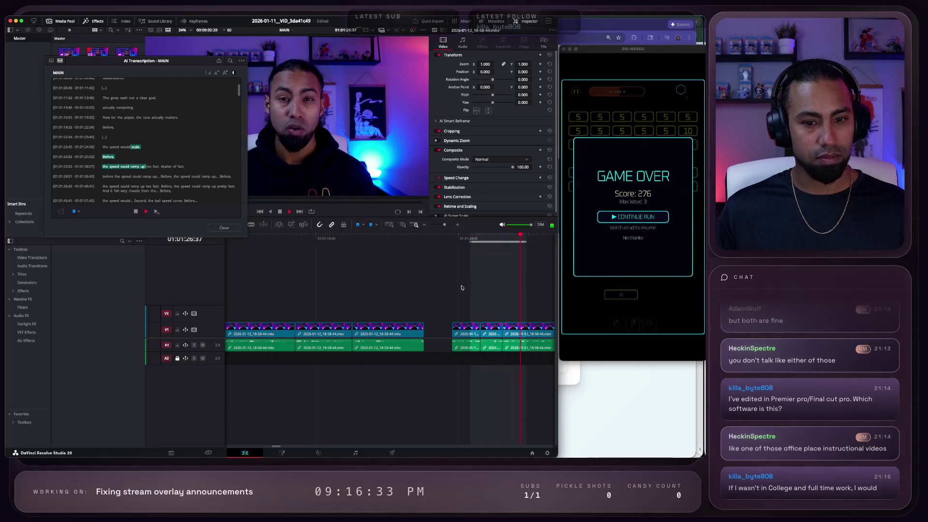
pyautogui.hscroll(3, 461, 287)
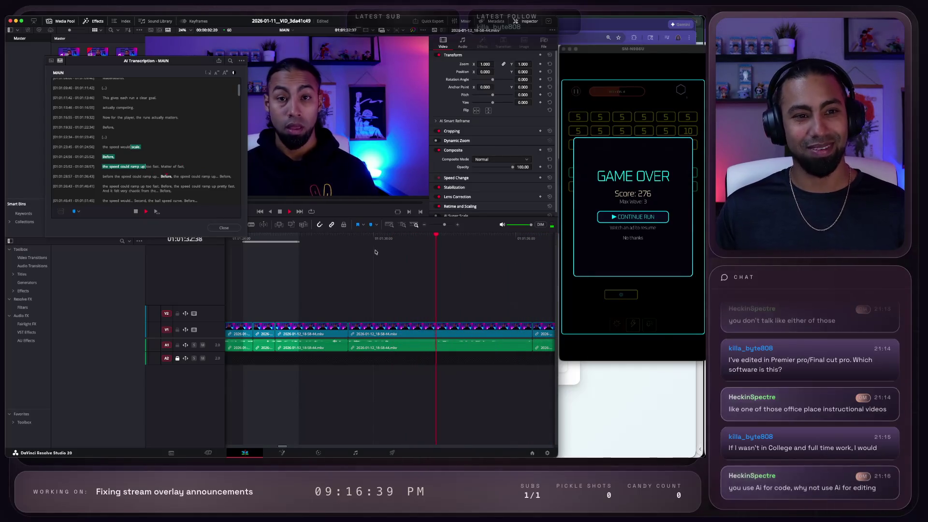
pyautogui.press('space')
# Step: Zoom the timeline out and close the AI Transcription - MAIN window
pyautogui.scroll(-3, 401, 275)
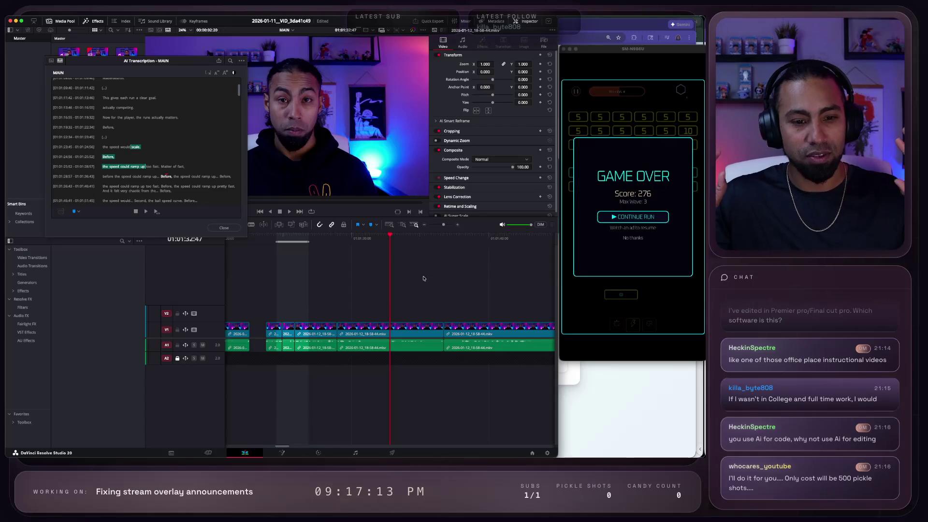
pyautogui.click(224, 228)
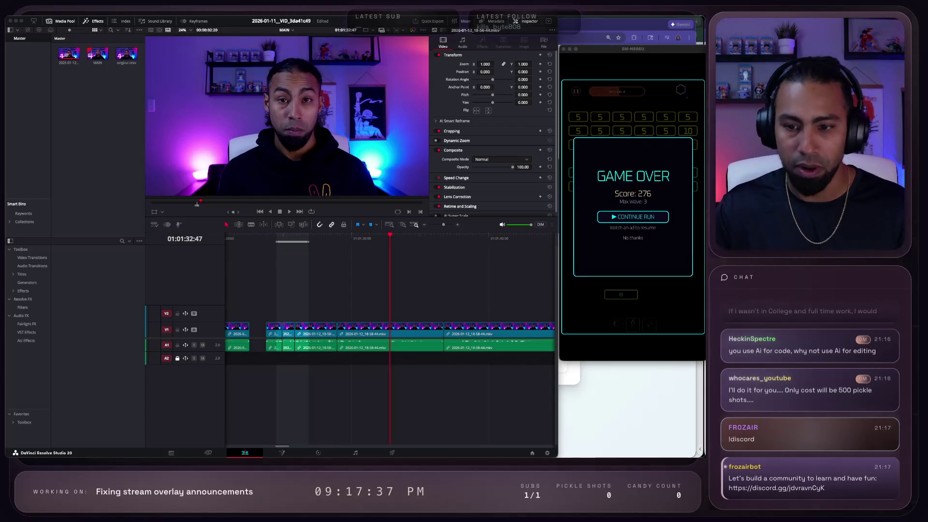
# Step: Refocus the editor and play the later section of the timeline to find the trailing pause
pyautogui.click(257, 261)
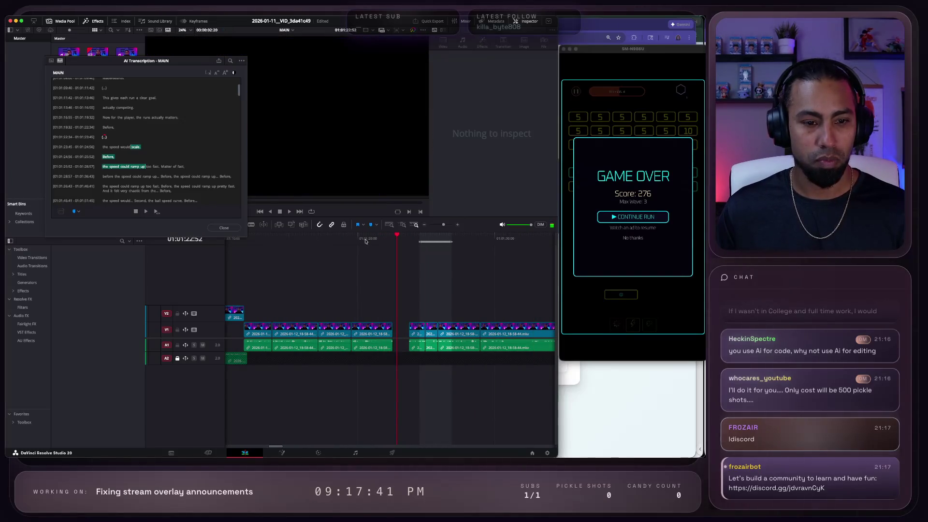
pyautogui.click(343, 238)
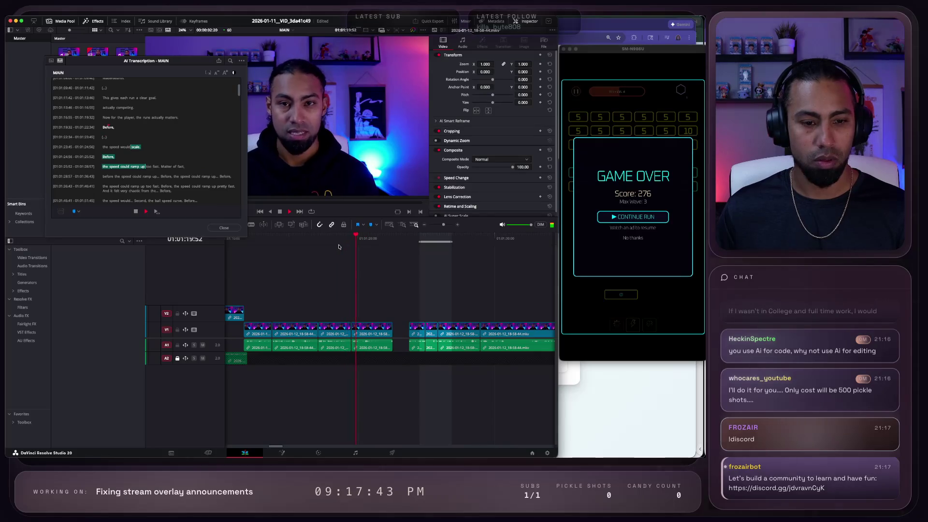
pyautogui.press('space')
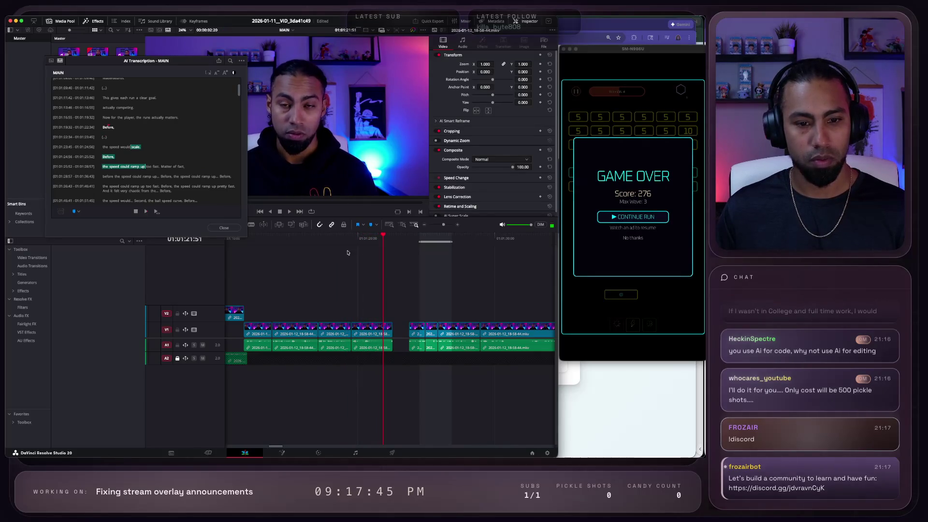
pyautogui.click(470, 239)
pyautogui.press('space')
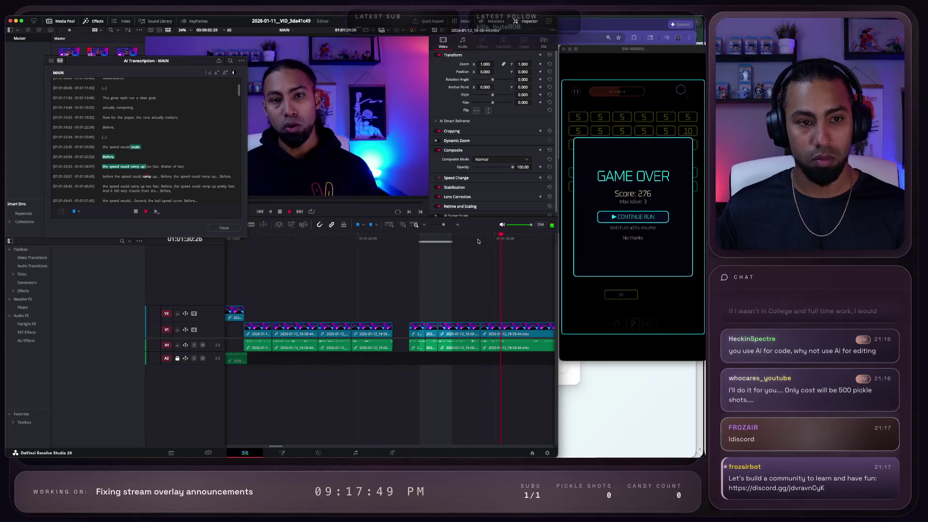
pyautogui.press('space')
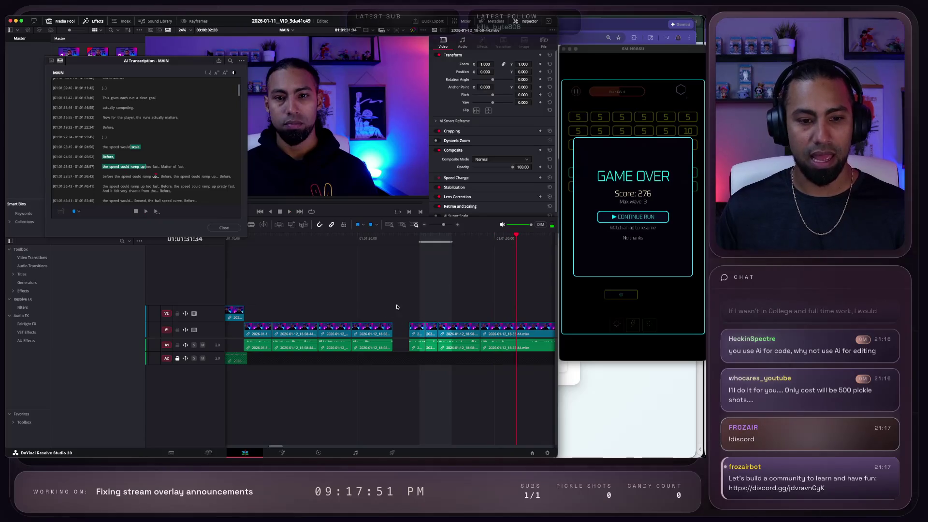
# Step: Shorten the end of the clip before the gap, replay the cut, and close AI Transcription
pyautogui.click(384, 331)
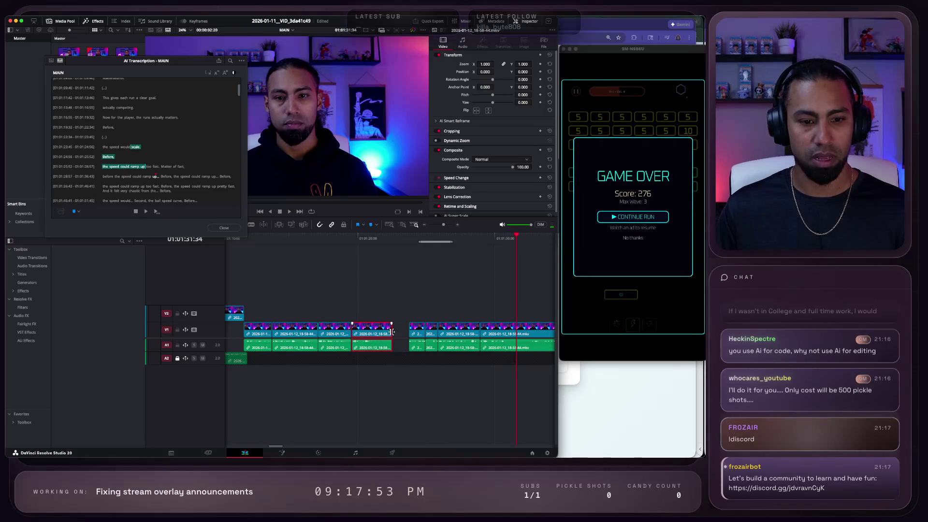
pyautogui.moveTo(393, 332); pyautogui.dragTo(388, 332)
pyautogui.click(410, 238)
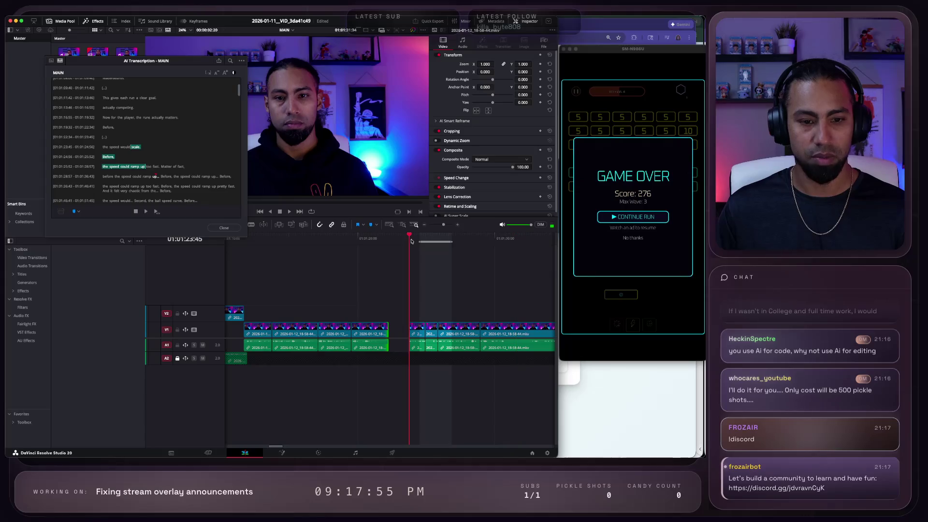
pyautogui.press('space')
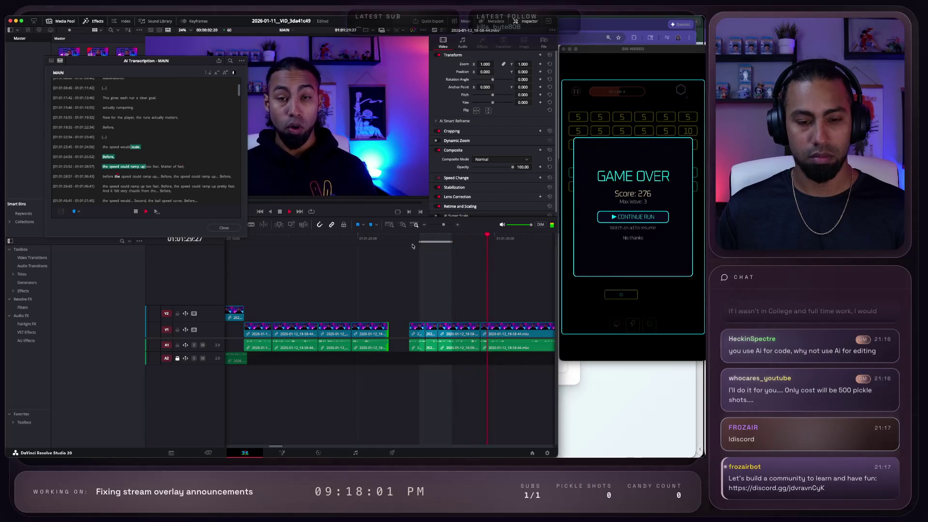
pyautogui.hscroll(5, 503, 298)
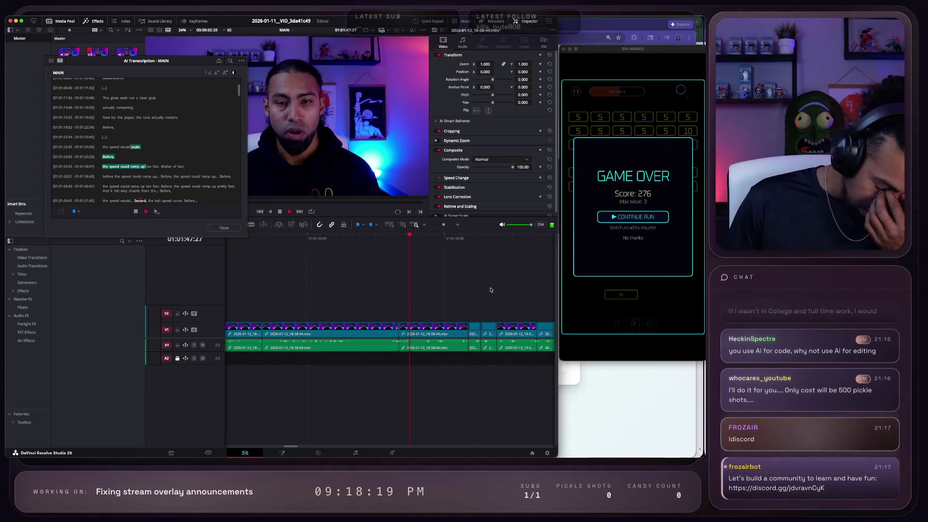
pyautogui.click(224, 228)
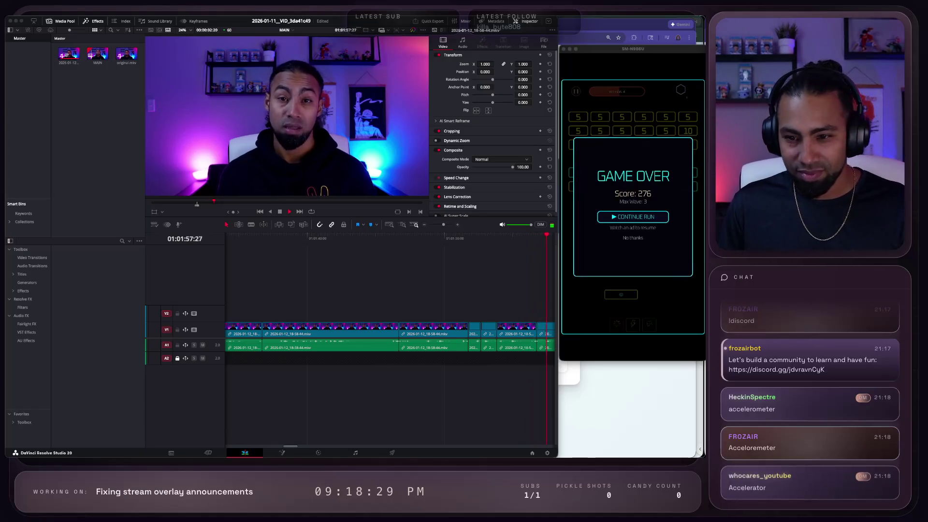
# Step: Stop playback in Resolve, zoom the timeline out, and park the playhead at an earlier point
pyautogui.click(609, 357)
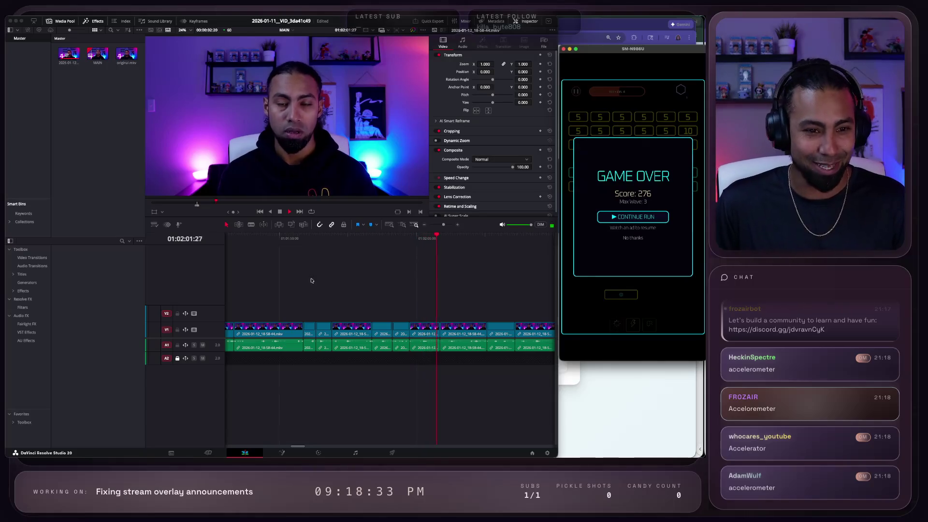
pyautogui.click(300, 259)
pyautogui.press('space')
pyautogui.scroll(-5, 380, 278)
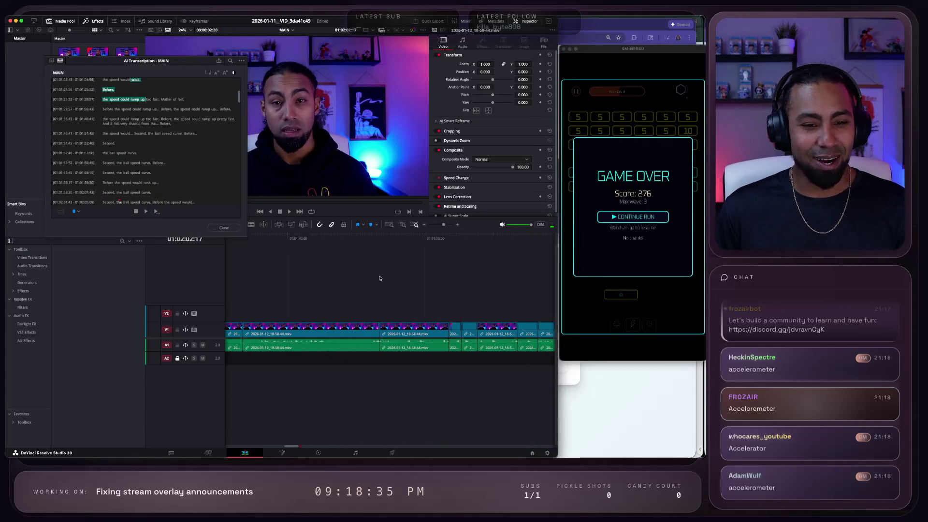
pyautogui.scroll(-5, 381, 279)
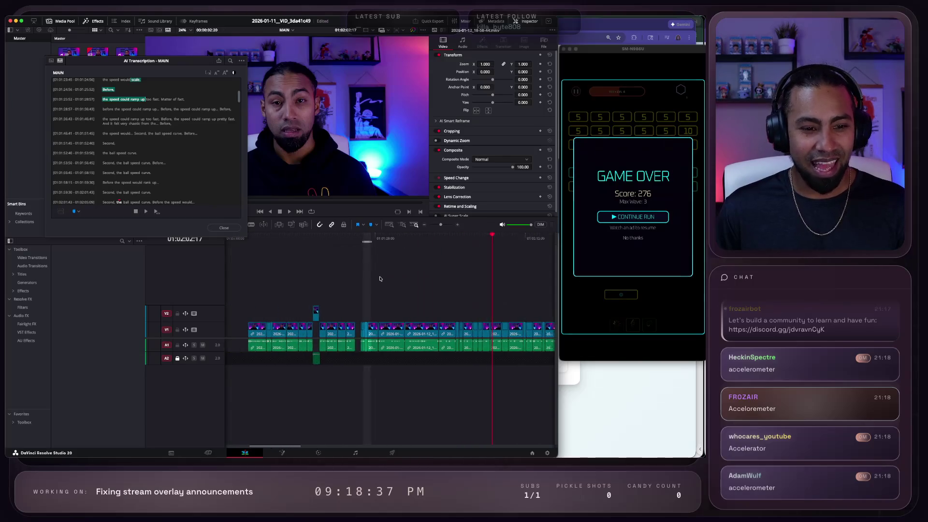
pyautogui.hscroll(-2, 429, 295)
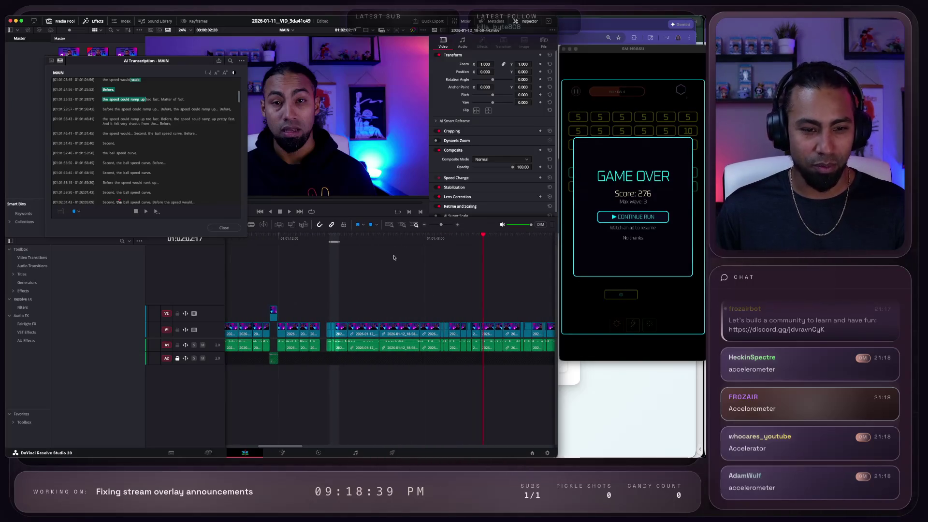
pyautogui.click(369, 243)
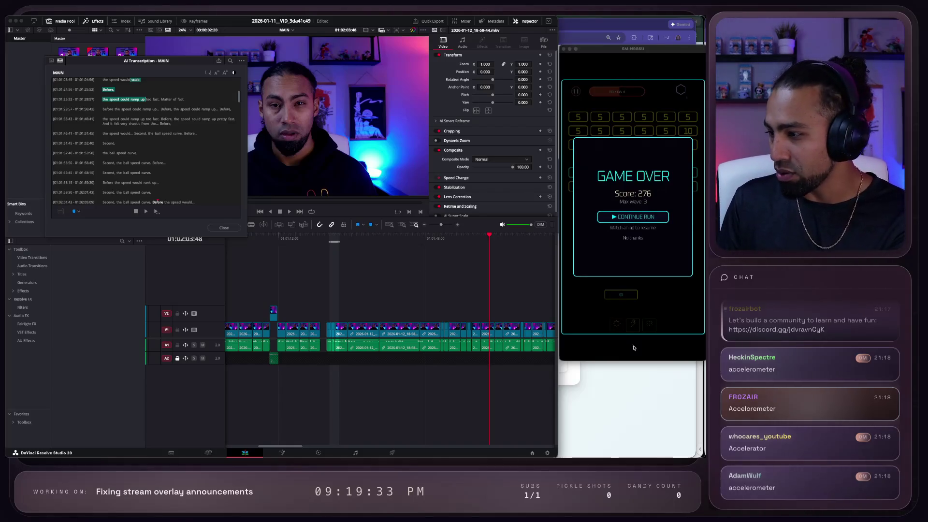
pyautogui.press('Escape')
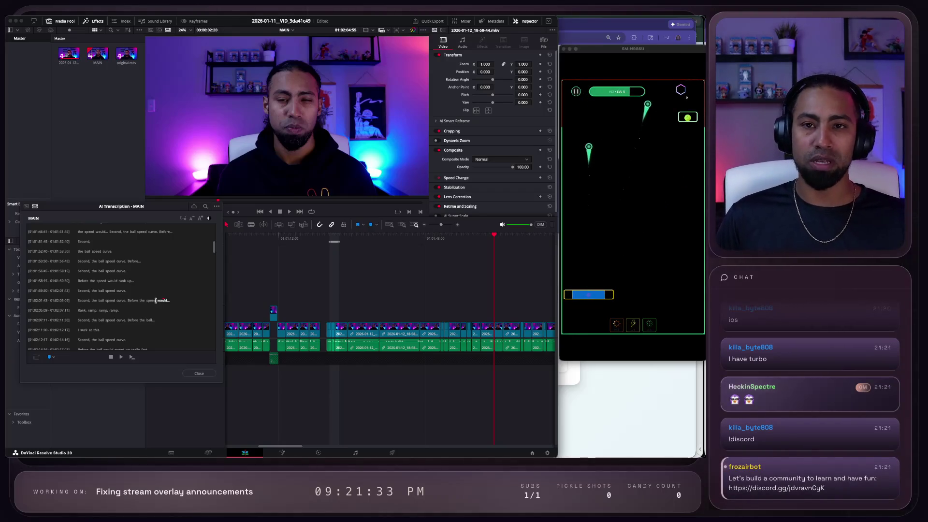
# Step: Play the current take, then replay the transcript line at 01:02:07:11
pyautogui.press('space')
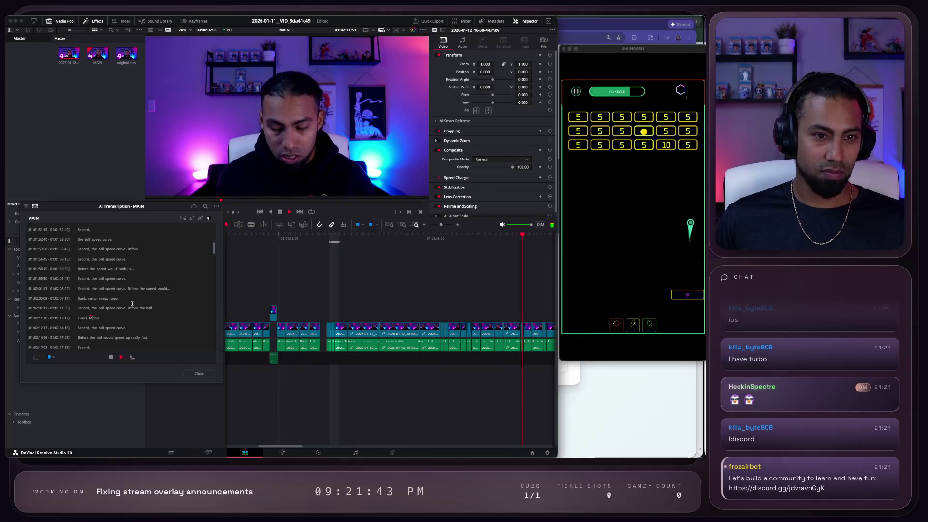
pyautogui.press('space')
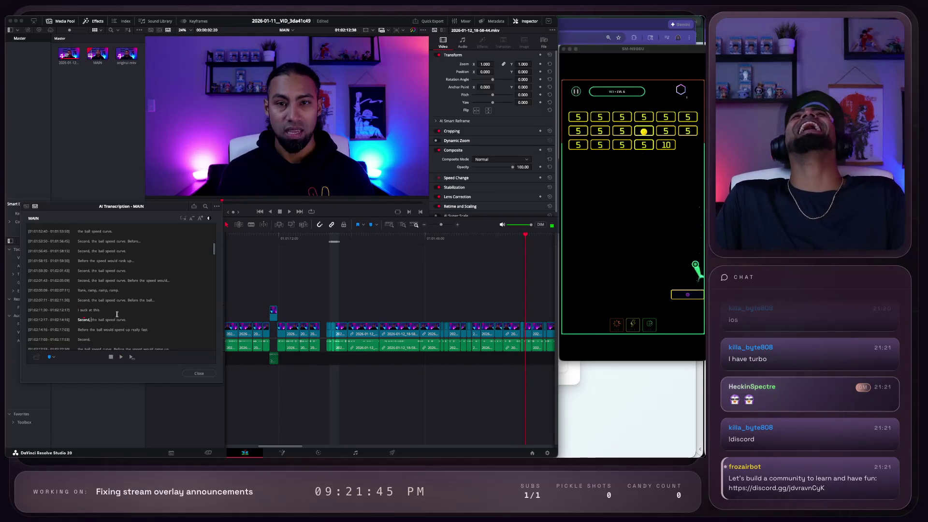
pyautogui.click(144, 299)
pyautogui.press('space')
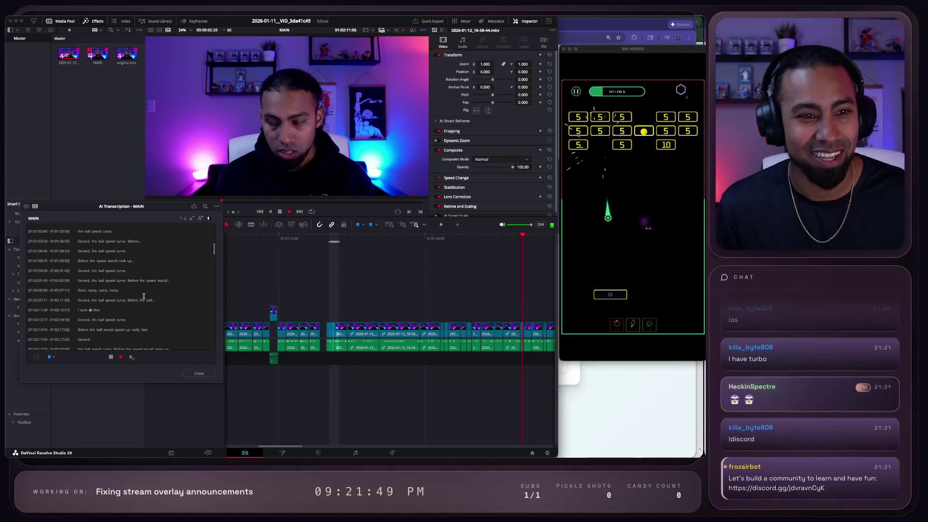
pyautogui.press('space')
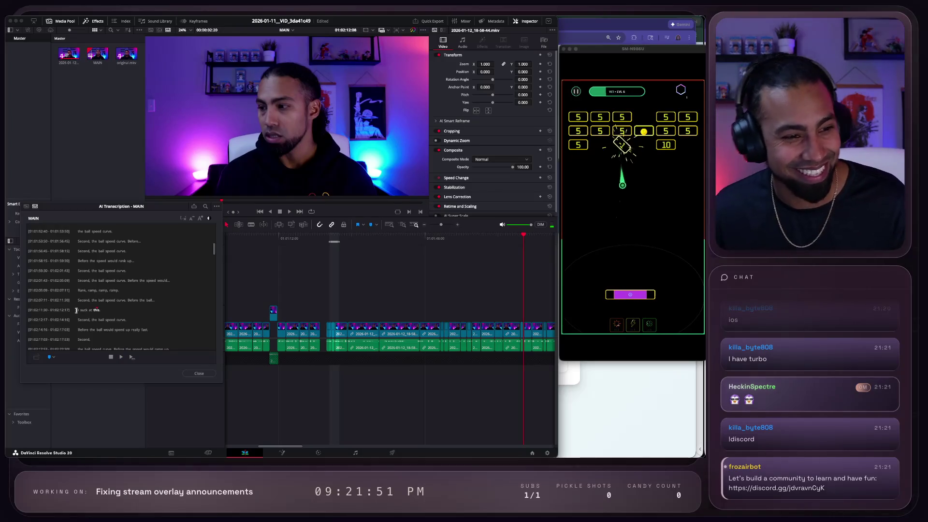
# Step: Play from 'I suck at this.' through the next 'Second,' take to the 'fast.' line
pyautogui.click(79, 305)
pyautogui.press('space')
pyautogui.press('space')
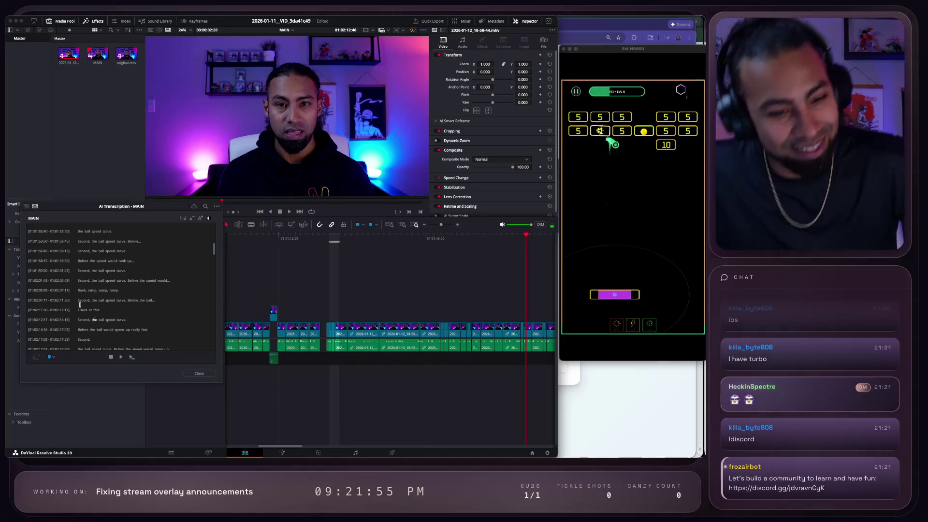
pyautogui.scroll(-4, 113, 292)
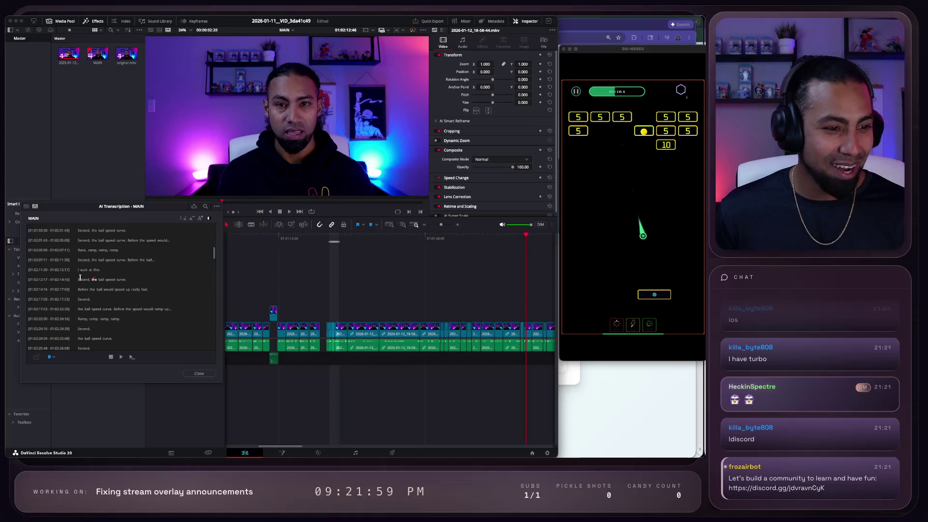
pyautogui.click(78, 278)
pyautogui.press('space')
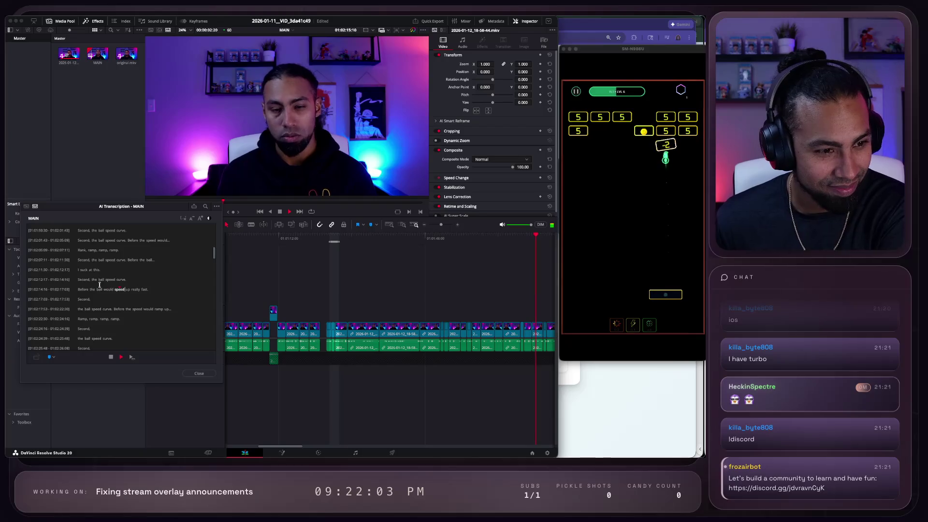
pyautogui.press('space')
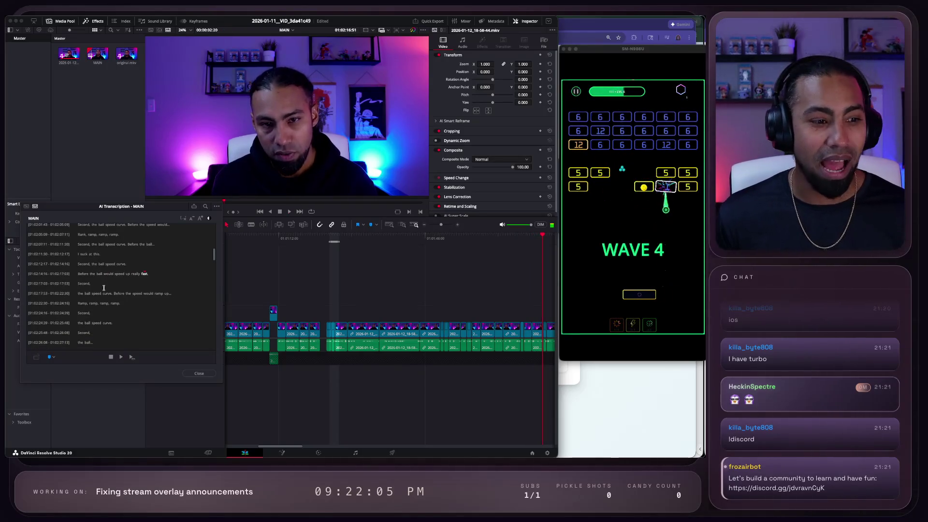
pyautogui.scroll(-3, 104, 288)
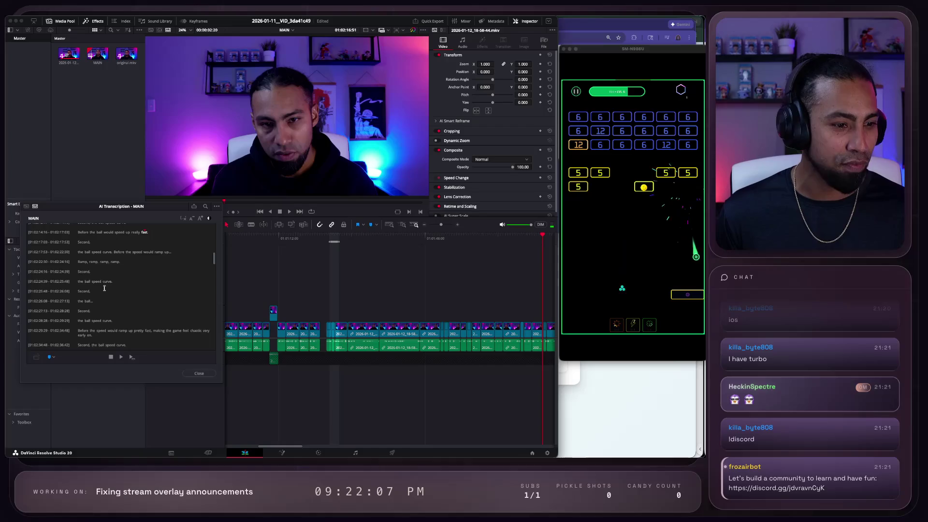
pyautogui.press('space')
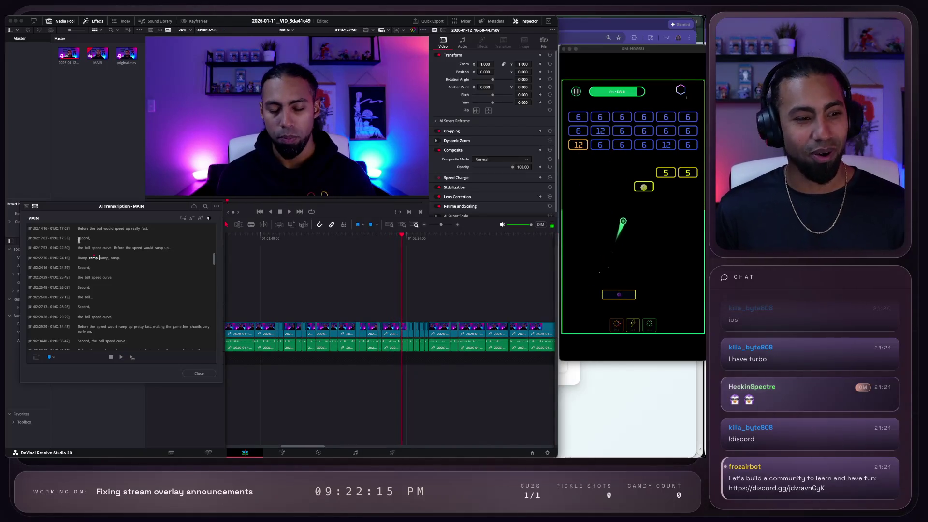
# Step: Replay the 'ramp' take and the earlier 'ball speed curve' take through the 'fast,' line
pyautogui.press('space')
pyautogui.scroll(3, 171, 316)
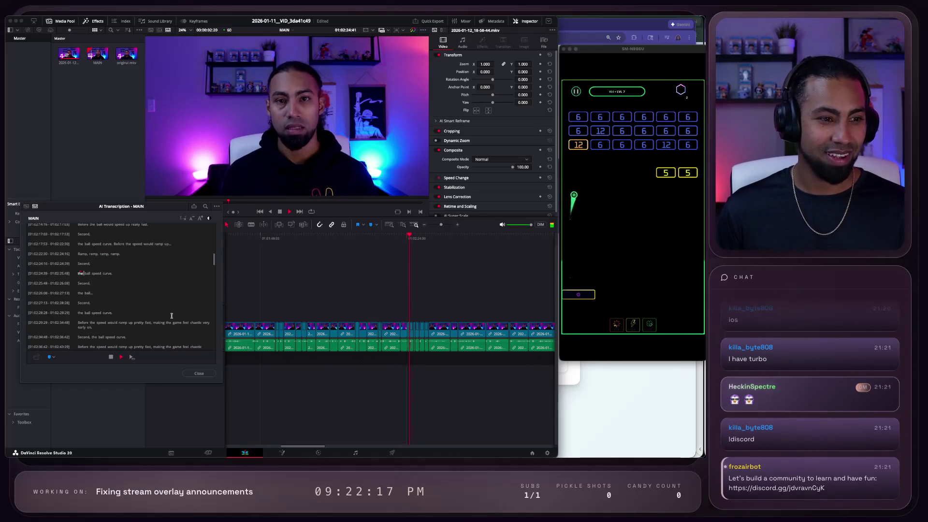
pyautogui.press('space')
pyautogui.scroll(-3, 158, 307)
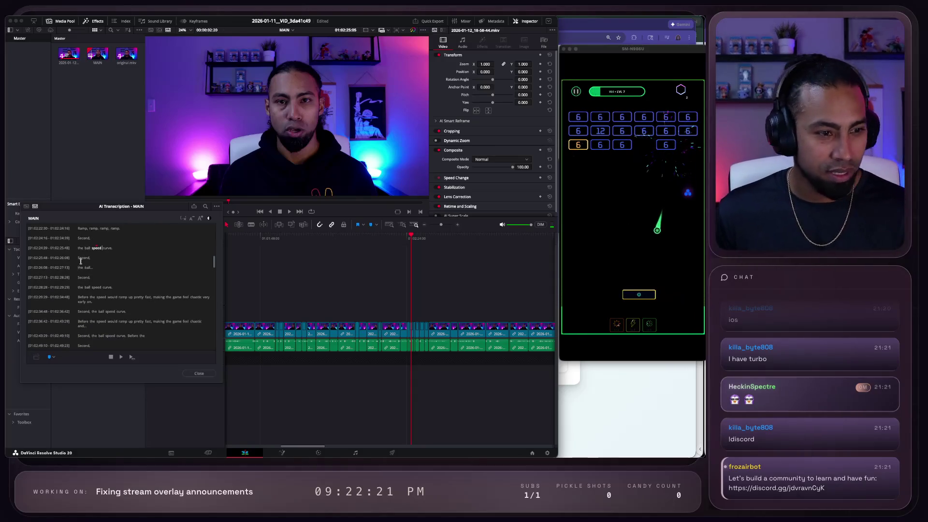
pyautogui.press('space')
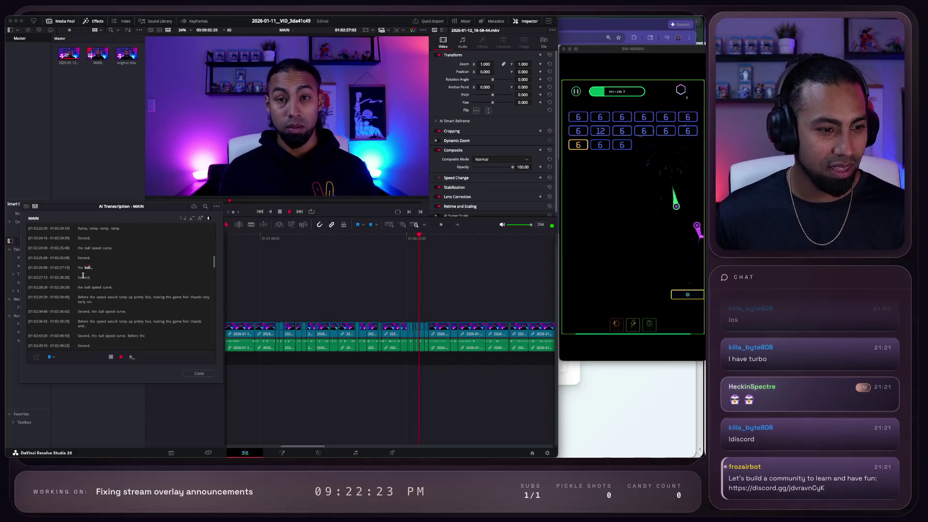
pyautogui.press('space')
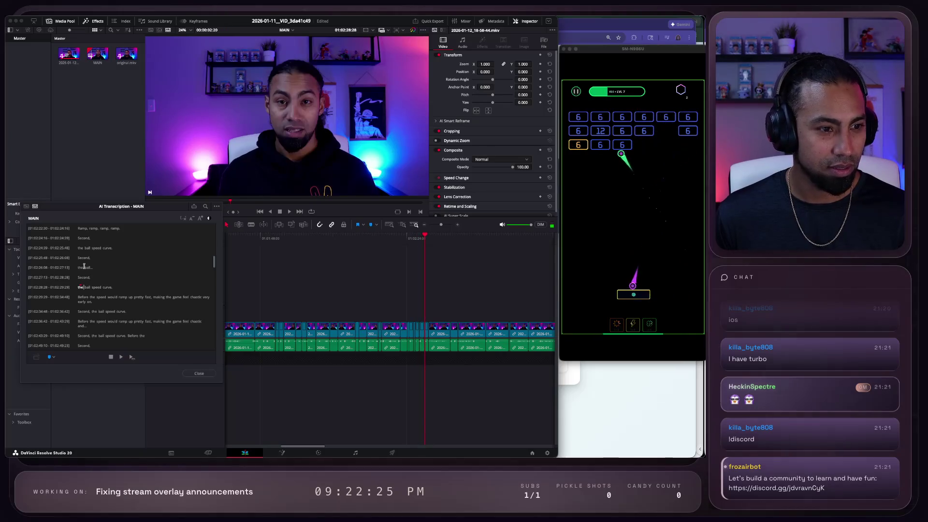
pyautogui.click(78, 267)
pyautogui.press('space')
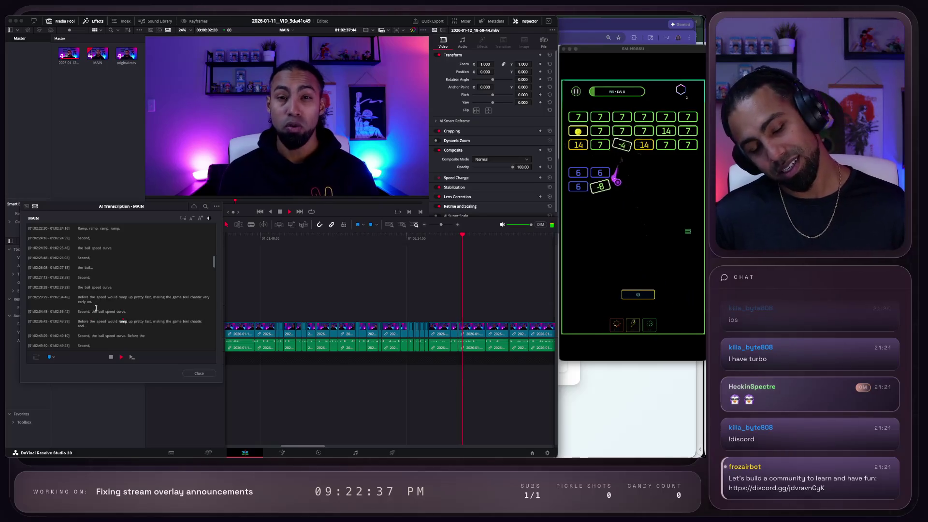
pyautogui.press('space')
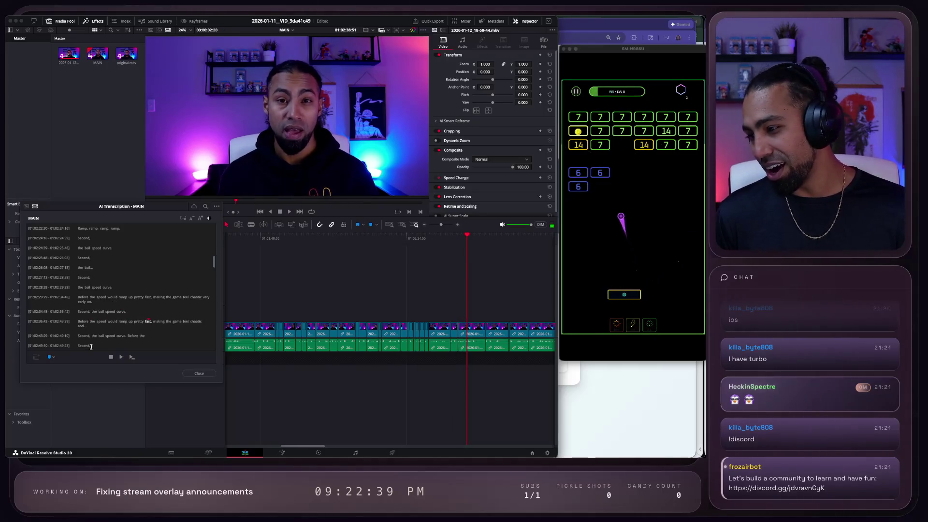
# Step: Bring the Chrome window with the Video Goals for the Year widget forward
pyautogui.moveTo(88, 18)
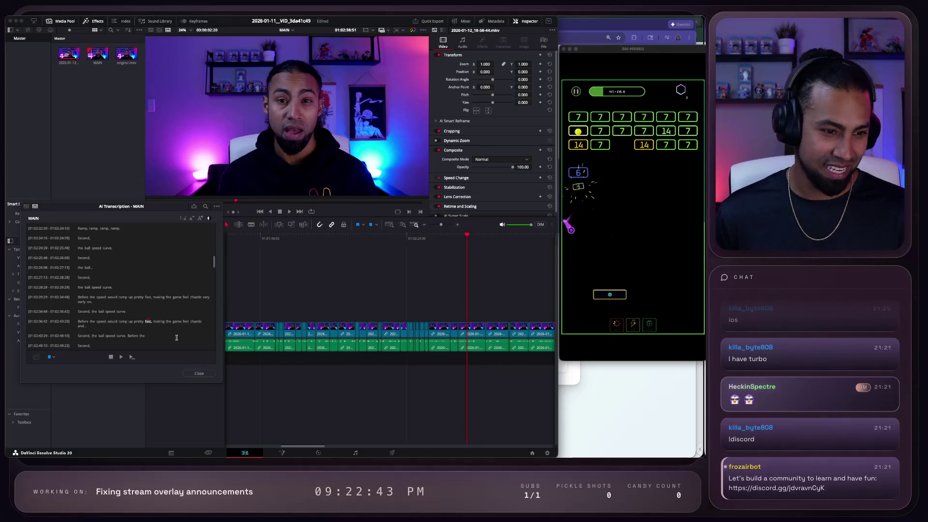
pyautogui.scroll(-2, 179, 338)
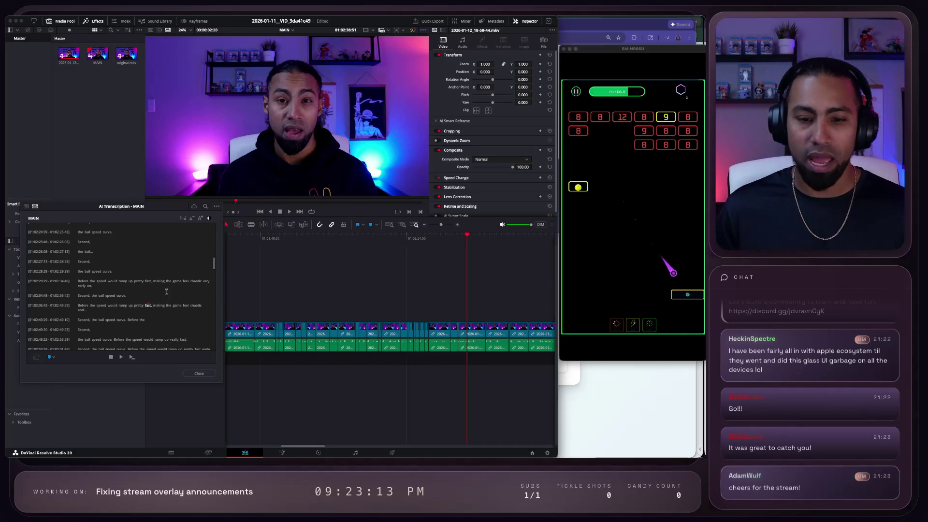
pyautogui.click(665, 399)
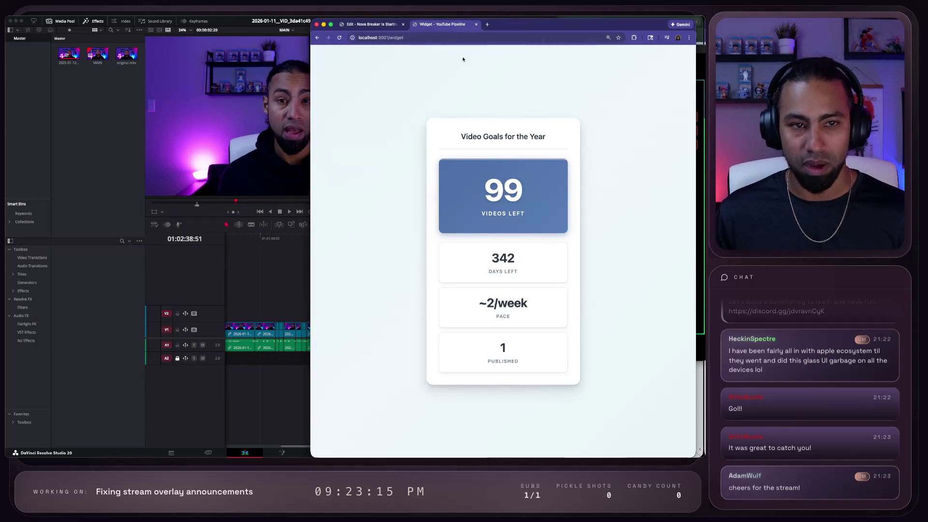
# Step: Open the streamer's own Twitch channel in a new tab from the twitch.tv suggestions
pyautogui.click(488, 27)
pyautogui.write('tw')
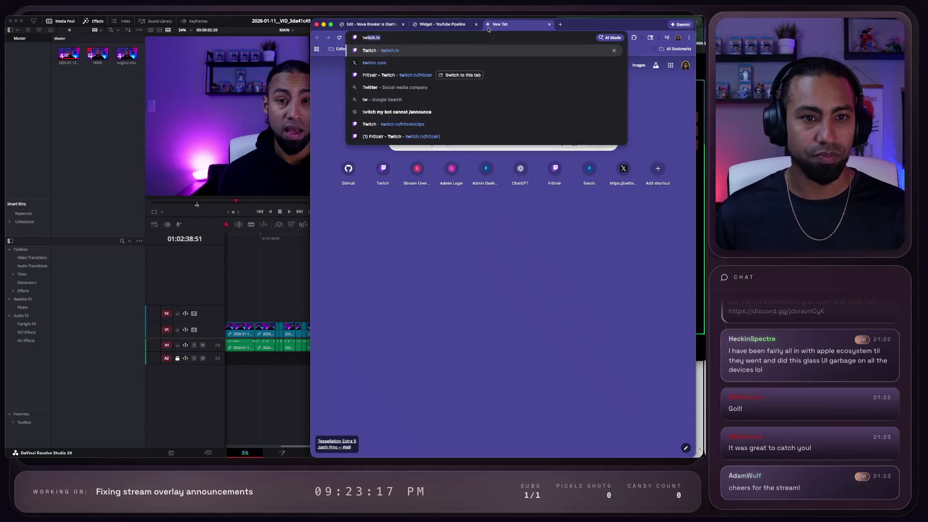
pyautogui.write('itch.tv/')
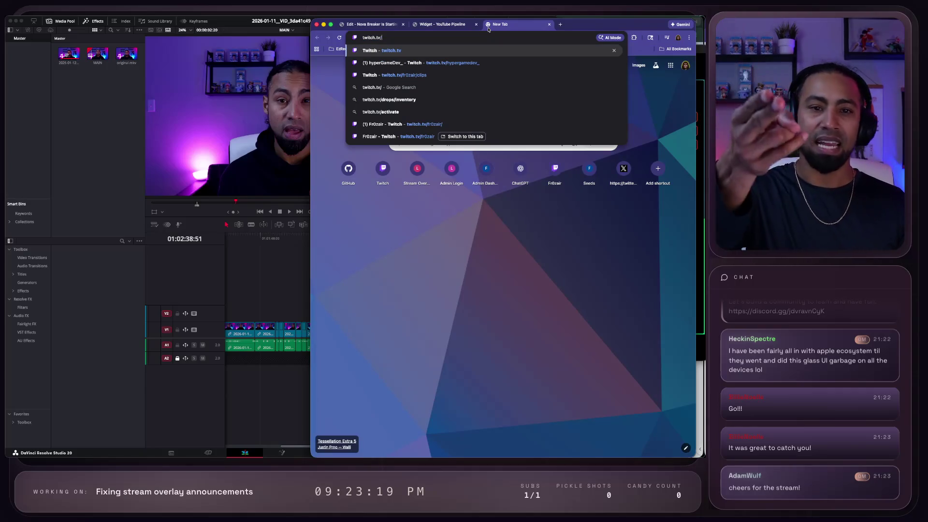
pyautogui.press('Down')
pyautogui.press('Down')
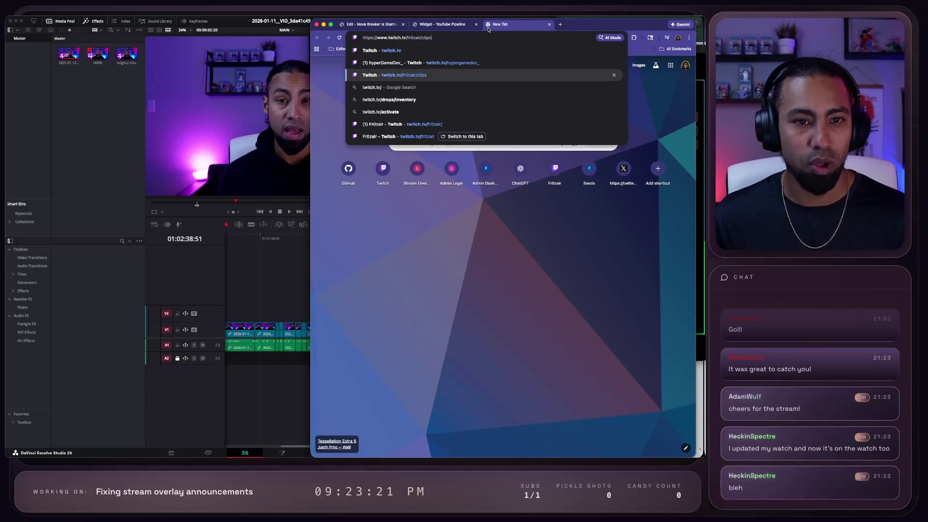
pyautogui.press('Down')
pyautogui.press('Down')
pyautogui.press('Down')
pyautogui.press('Return')
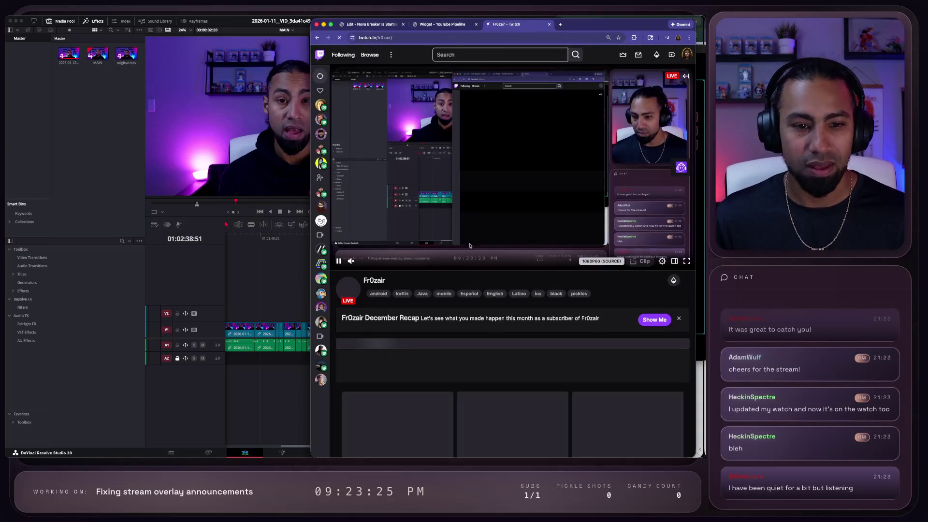
# Step: Visit another streamer's channel from the sidebar, then return to the Video Goals widget tab
pyautogui.moveTo(319, 145)
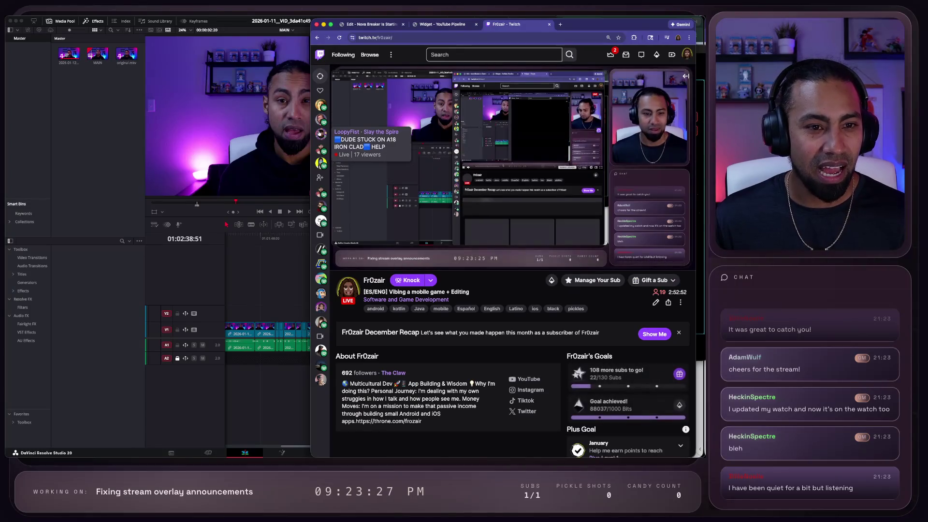
pyautogui.click(319, 146)
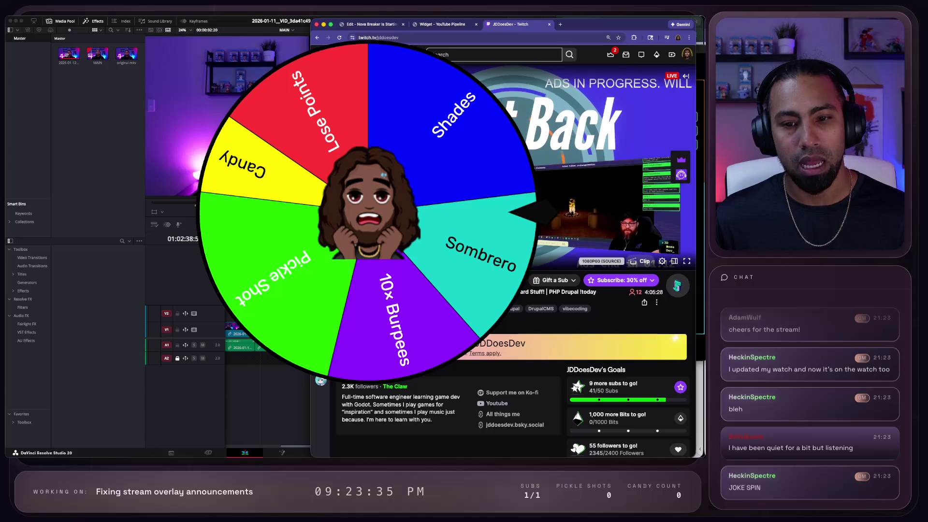
pyautogui.click(386, 38)
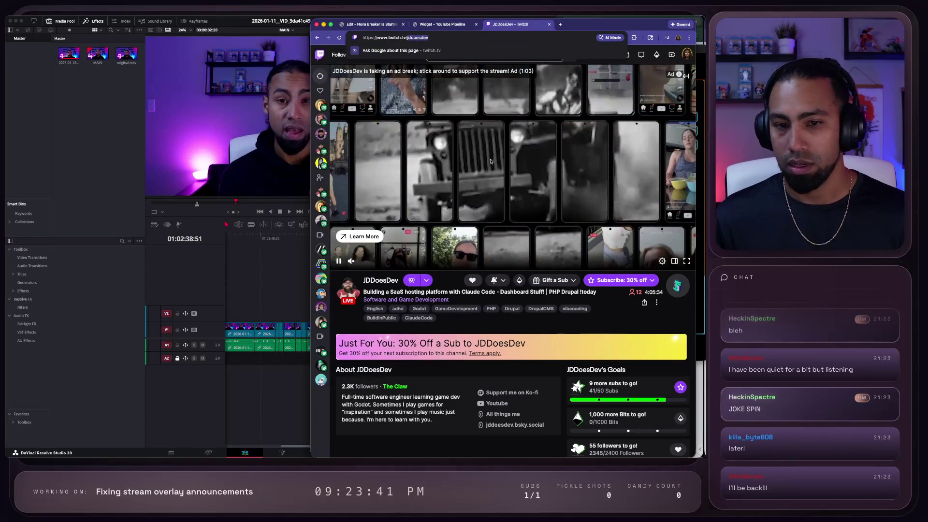
pyautogui.hotkey('ctrl', 'shift', 'Tab')
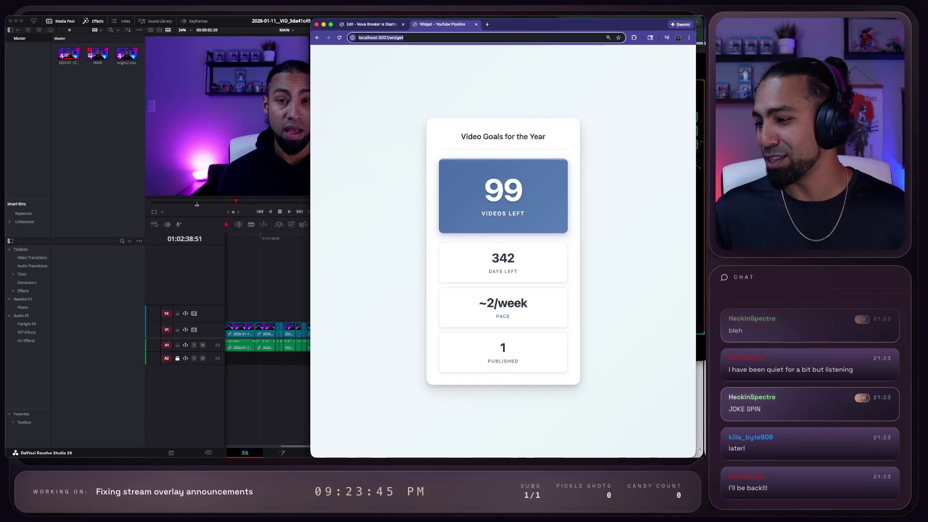
# Step: Move focus off the Chrome localhost:3001/widget window with Super+Tab
pyautogui.press('super+Tab')
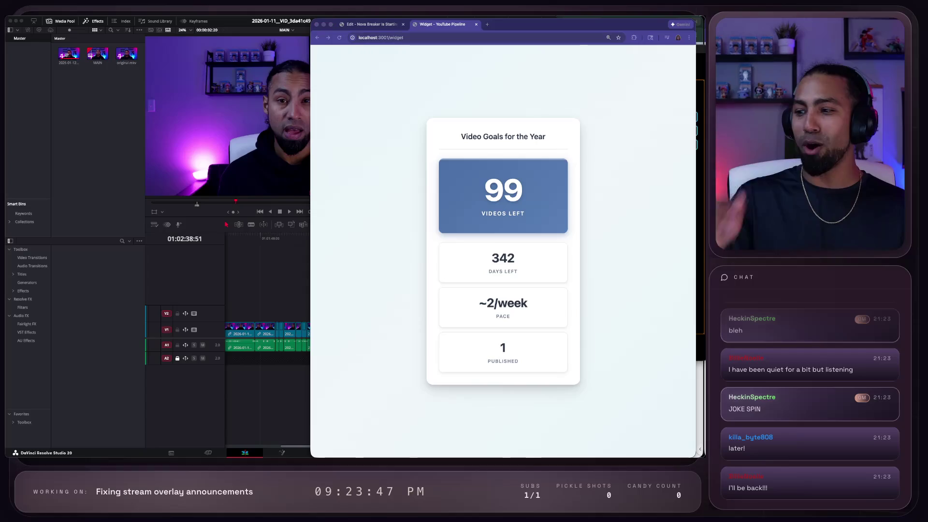